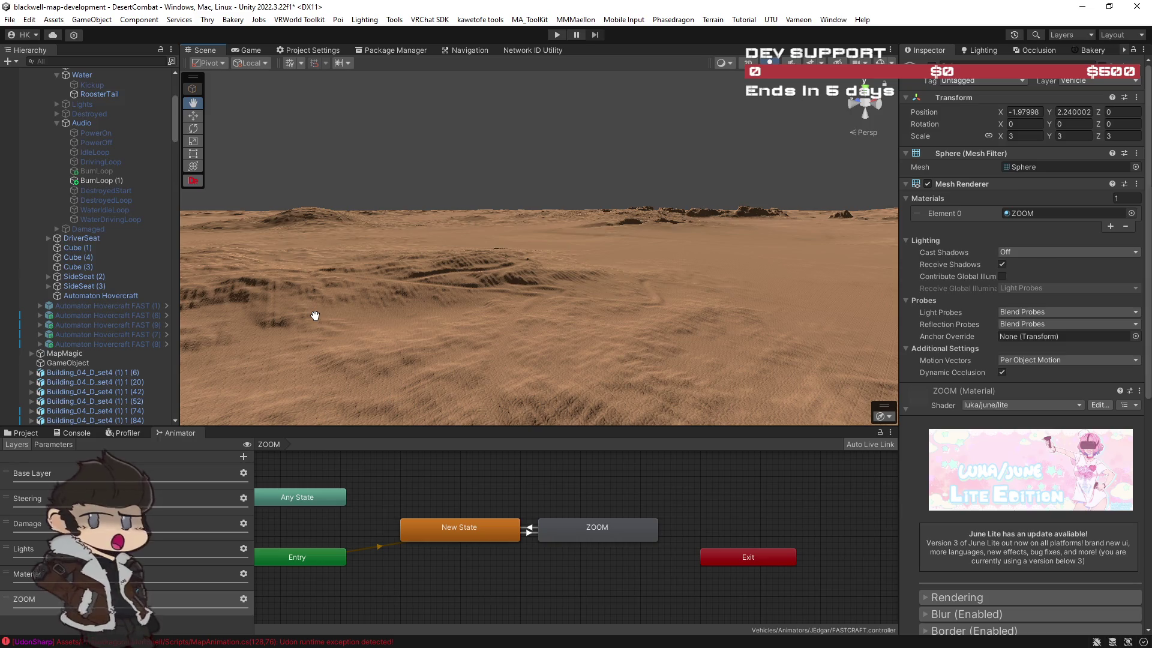
# Fly over the desert terrain in the Scene view, then bring up the concept-art browser window.
pyautogui.press('w')
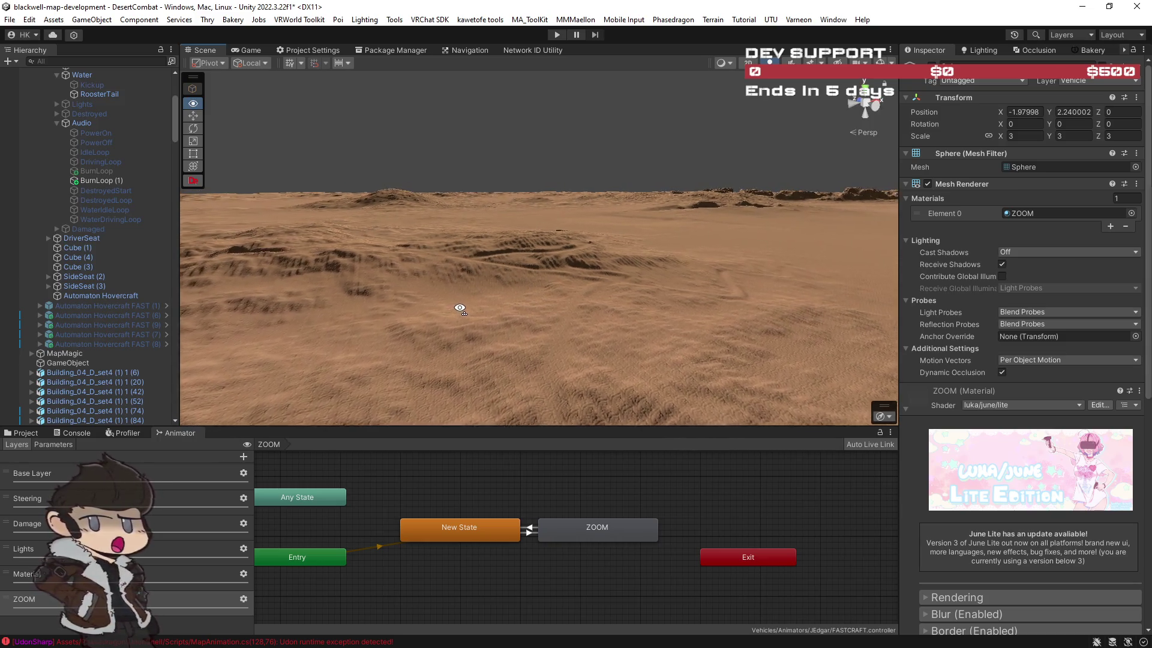
pyautogui.moveTo(460, 311)
pyautogui.mouseDown()
pyautogui.moveTo(443, 309)
pyautogui.moveTo(595, 308)
pyautogui.moveTo(591, 334)
pyautogui.moveTo(434, 347)
pyautogui.moveTo(362, 335)
pyautogui.moveTo(674, 368)
pyautogui.moveTo(716, 367)
pyautogui.moveTo(733, 326)
pyautogui.moveTo(1057, 336)
pyautogui.moveTo(304, 327)
pyautogui.moveTo(385, 332)
pyautogui.moveTo(504, 311)
pyautogui.moveTo(485, 298)
pyautogui.moveTo(601, 300)
pyautogui.moveTo(386, 298)
pyautogui.moveTo(620, 298)
pyautogui.mouseUp()
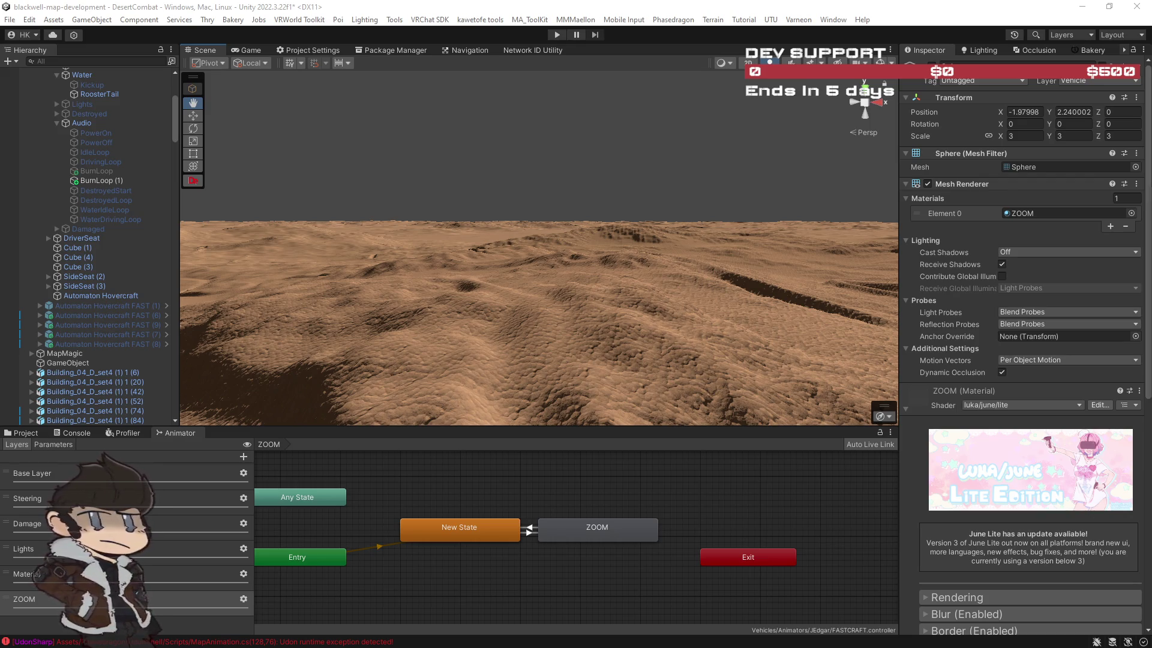
pyautogui.hotkey('alt', 'Tab')
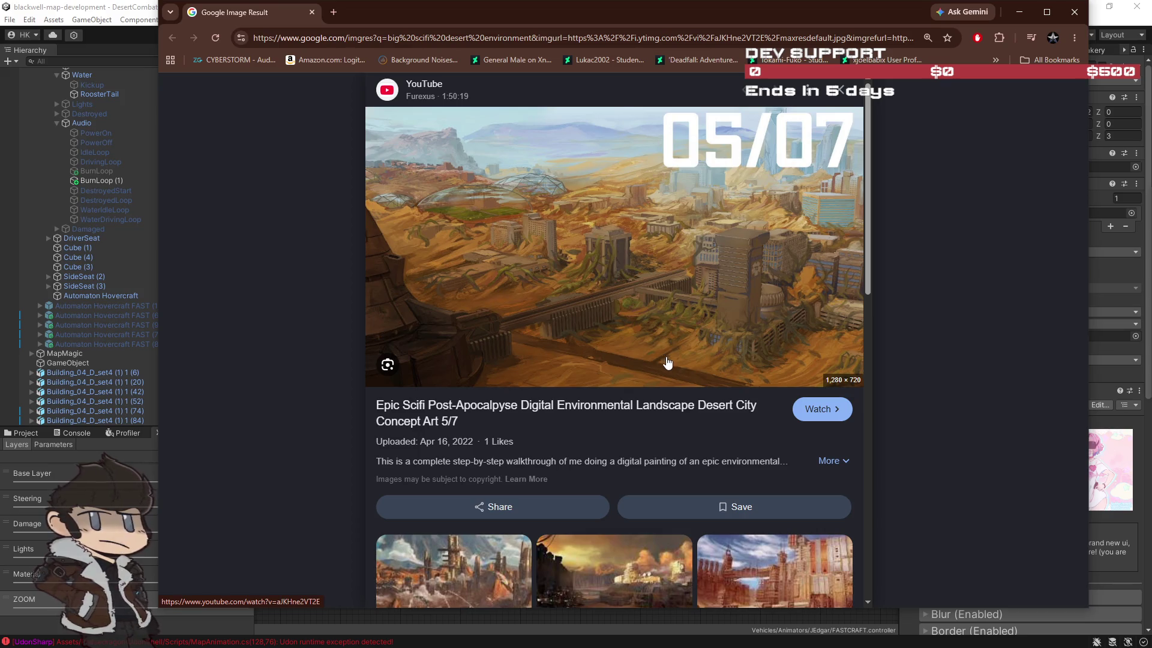
# Move the Chrome concept-art window off to the right and fly the Scene view toward the rocky ridge.
pyautogui.moveTo(554, 20); pyautogui.dragTo(1151, 71)
pyautogui.moveTo(752, 241)
pyautogui.mouseDown()
pyautogui.moveTo(1103, 232)
pyautogui.moveTo(844, 252)
pyautogui.moveTo(620, 246)
pyautogui.moveTo(927, 229)
pyautogui.mouseUp()
pyautogui.moveTo(1072, 229)
pyautogui.mouseDown()
pyautogui.moveTo(12, 232)
pyautogui.moveTo(89, 232)
pyautogui.moveTo(70, 239)
pyautogui.moveTo(324, 366)
pyautogui.mouseUp()
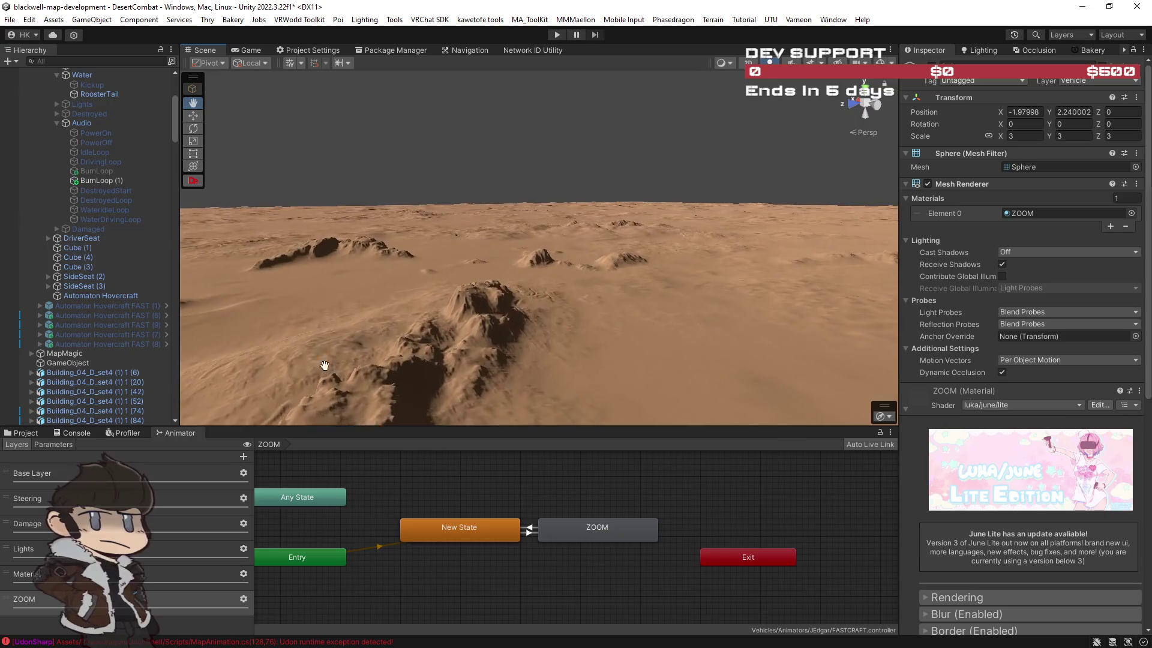
pyautogui.moveTo(769, 287)
pyautogui.mouseDown()
pyautogui.moveTo(753, 300)
pyautogui.moveTo(764, 309)
pyautogui.moveTo(516, 303)
pyautogui.moveTo(121, 319)
pyautogui.moveTo(50, 306)
pyautogui.mouseUp()
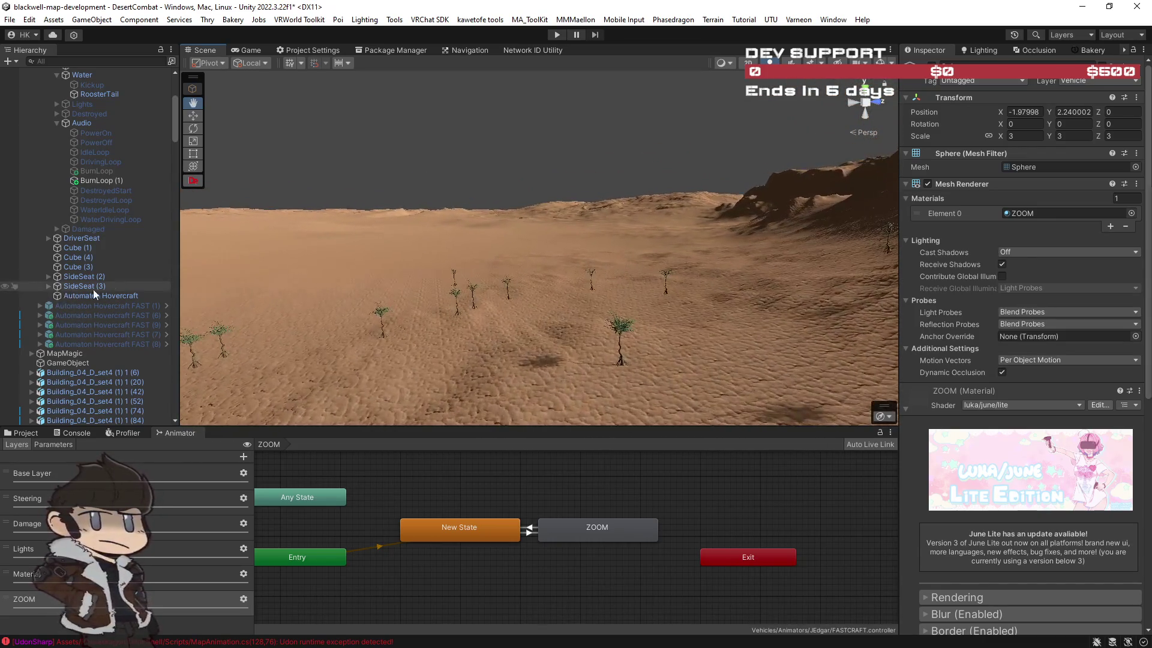
pyautogui.moveTo(176, 135); pyautogui.dragTo(176, 113)
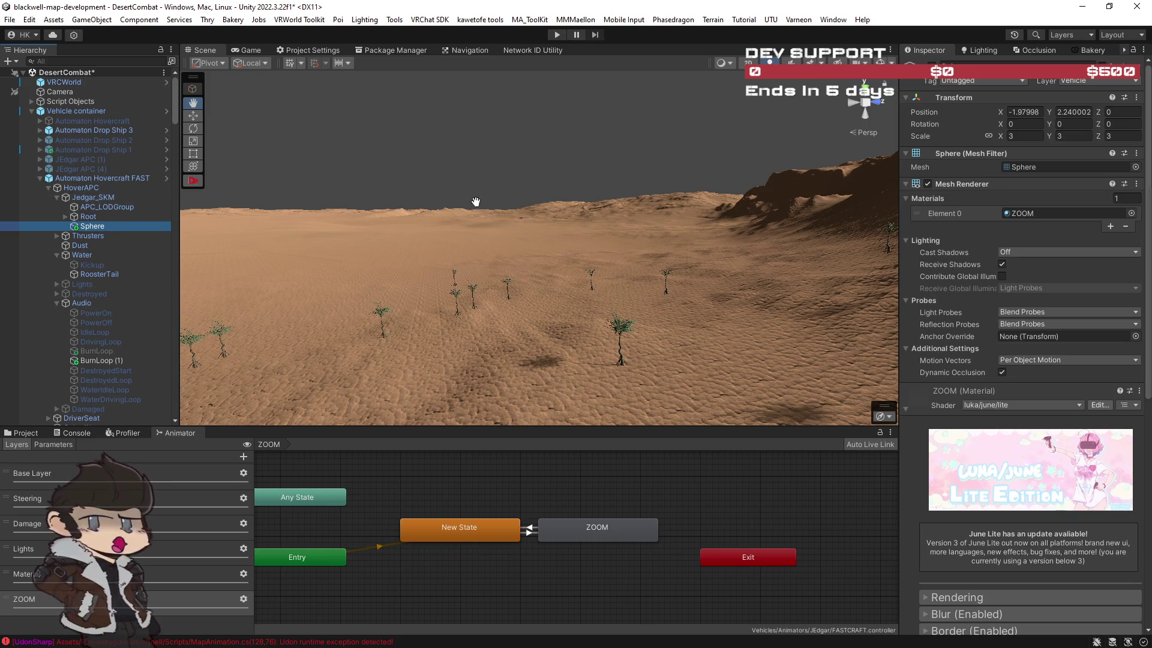
pyautogui.moveTo(476, 200); pyautogui.dragTo(431, 206)
pyautogui.scroll(-8, 84, 226)
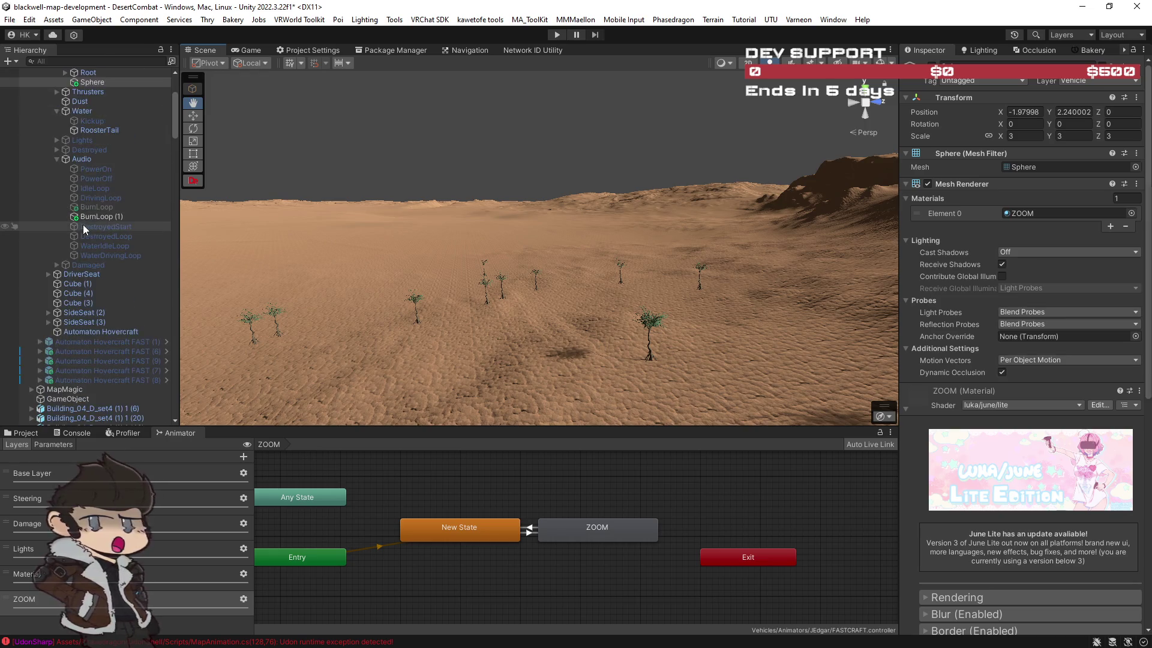
# Enable the Map Magic Object component on MapMagic, regenerate the terrain, and switch to the browser.
pyautogui.click(70, 282)
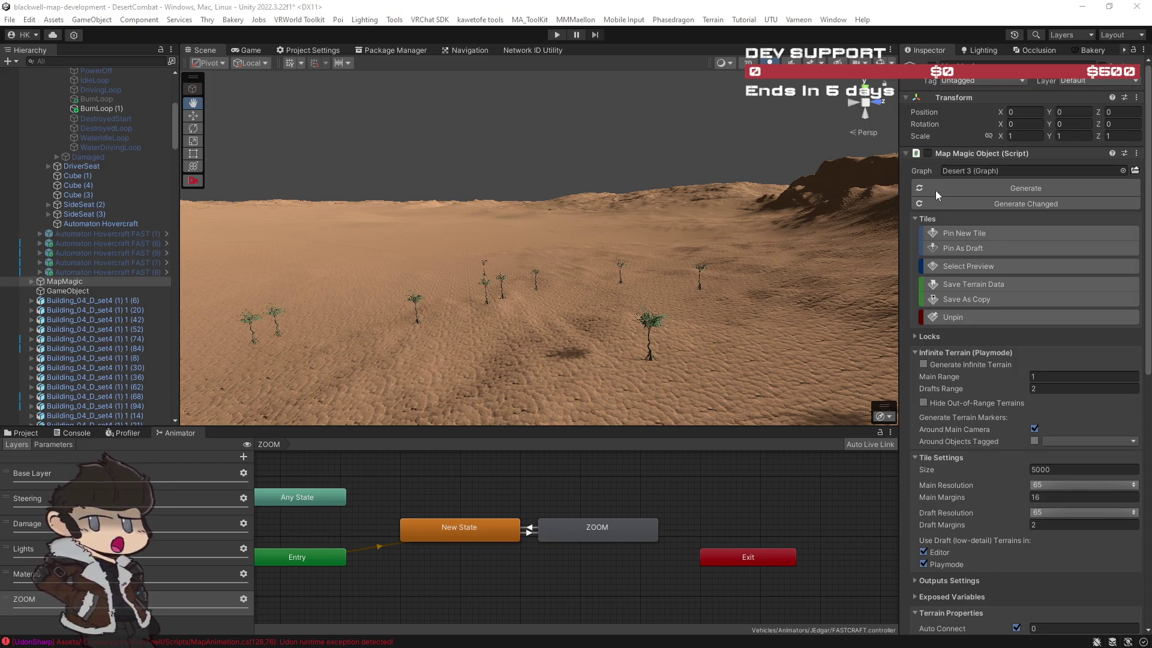
pyautogui.click(928, 154)
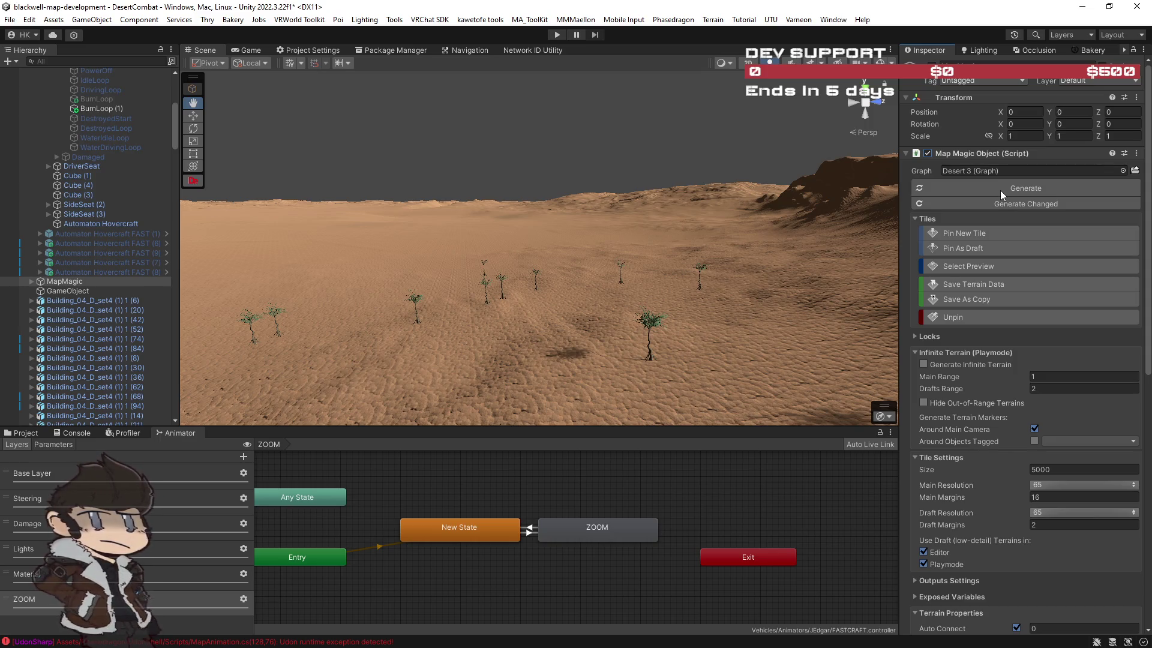
pyautogui.click(999, 190)
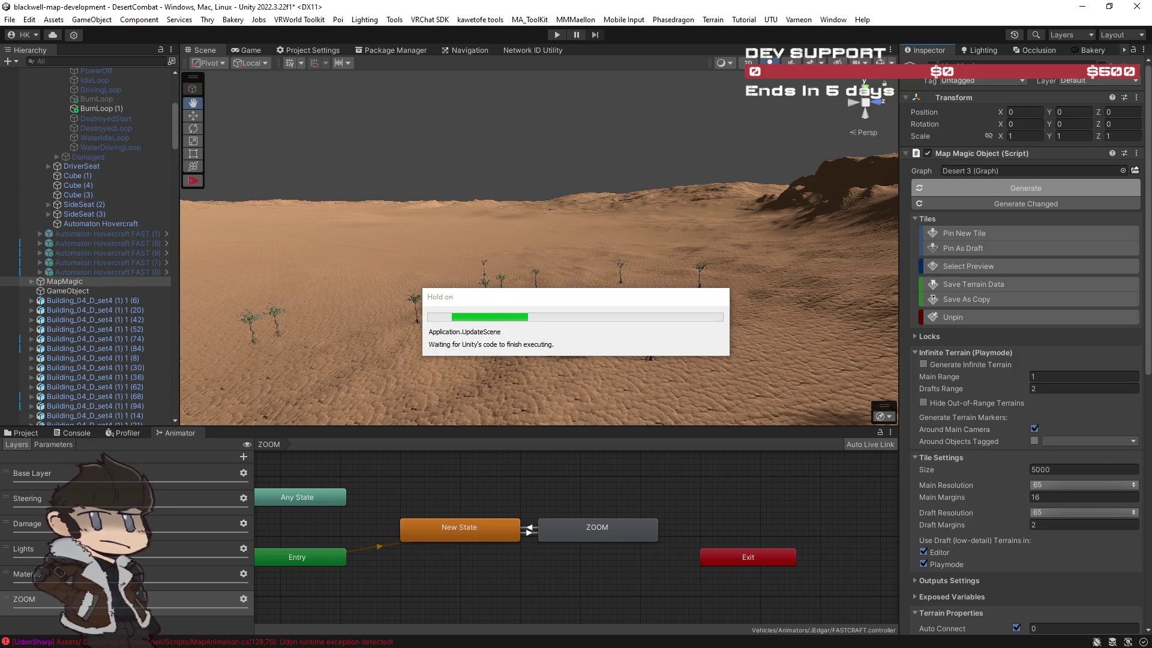
pyautogui.hotkey('alt', 'Tab')
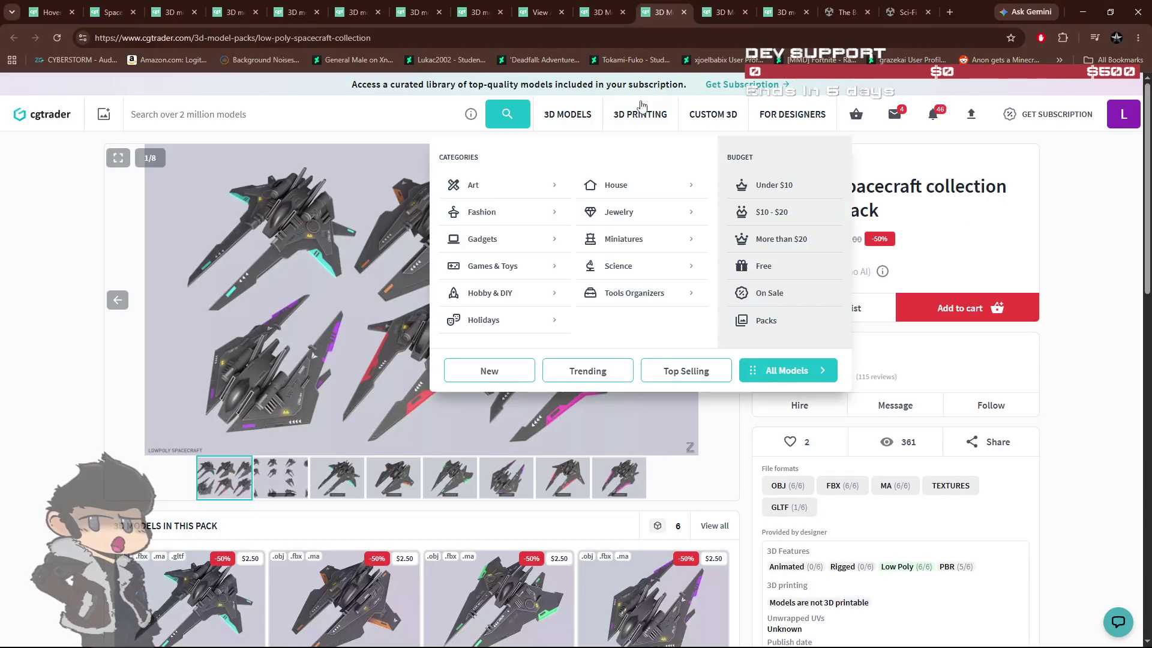
# Browse the open CGTrader tabs through hovercraft, battleship and cargoship pages to the Light Assault Craft Fighter.
pyautogui.click(590, 15)
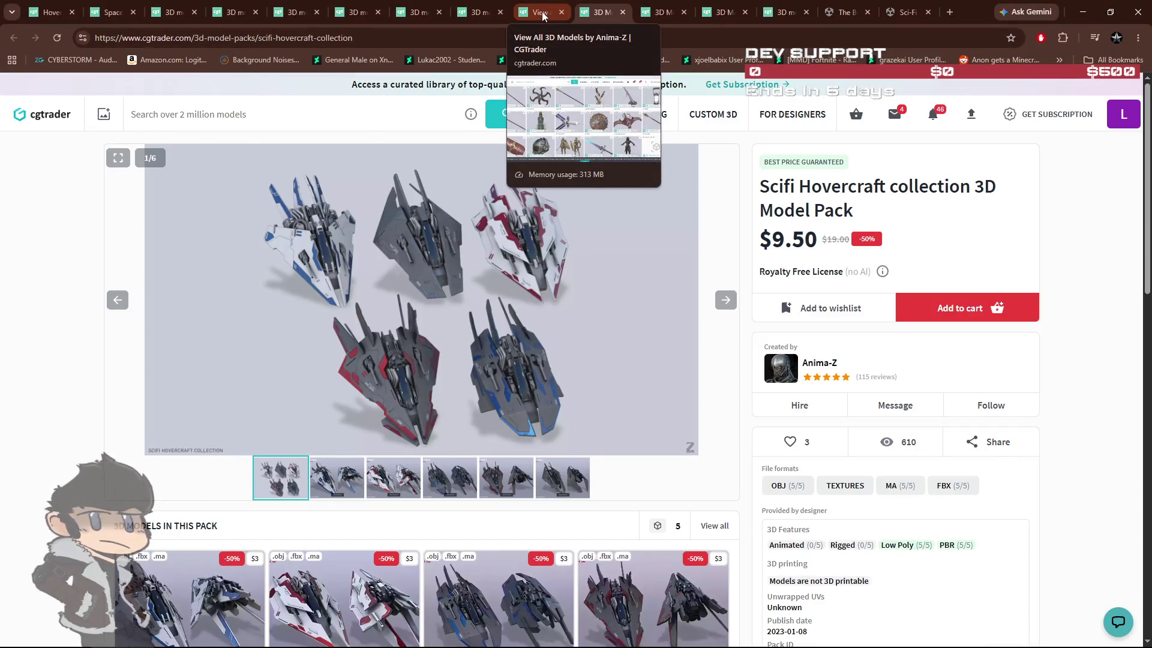
pyautogui.click(544, 14)
pyautogui.click(235, 13)
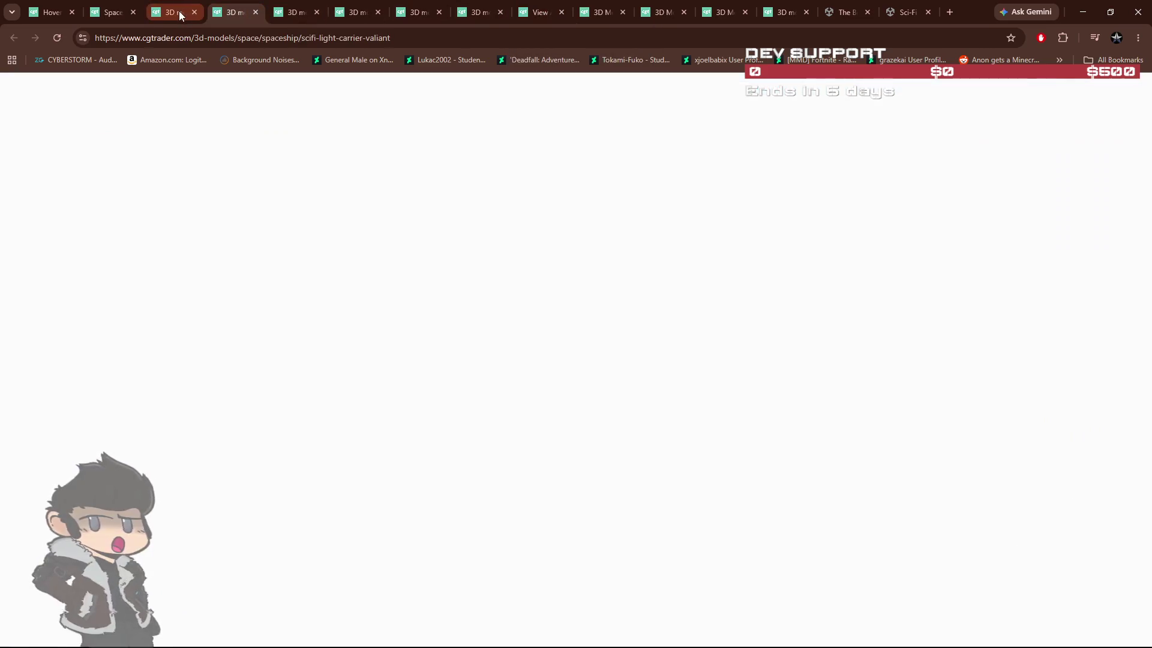
pyautogui.click(177, 10)
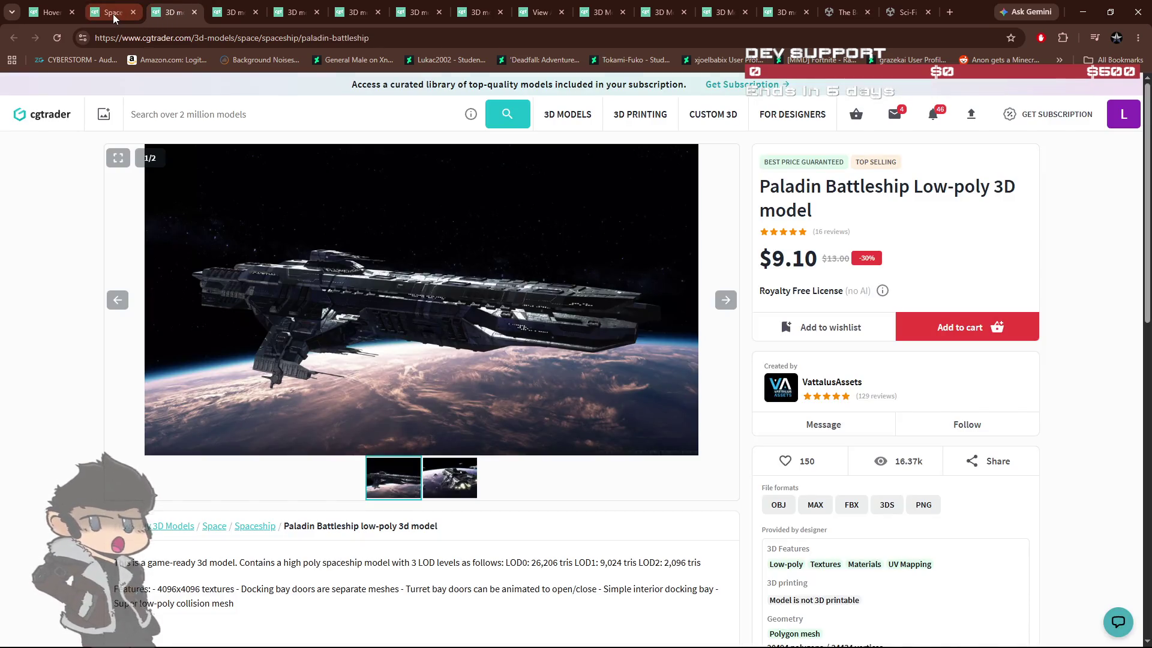
pyautogui.click(113, 14)
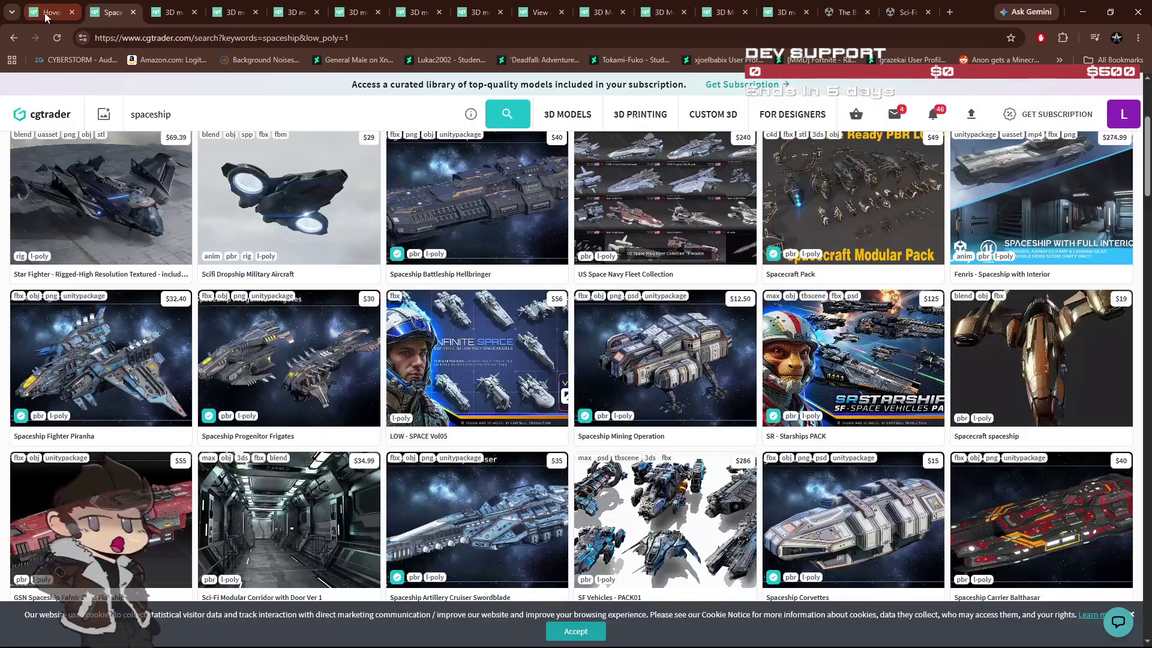
pyautogui.click(45, 13)
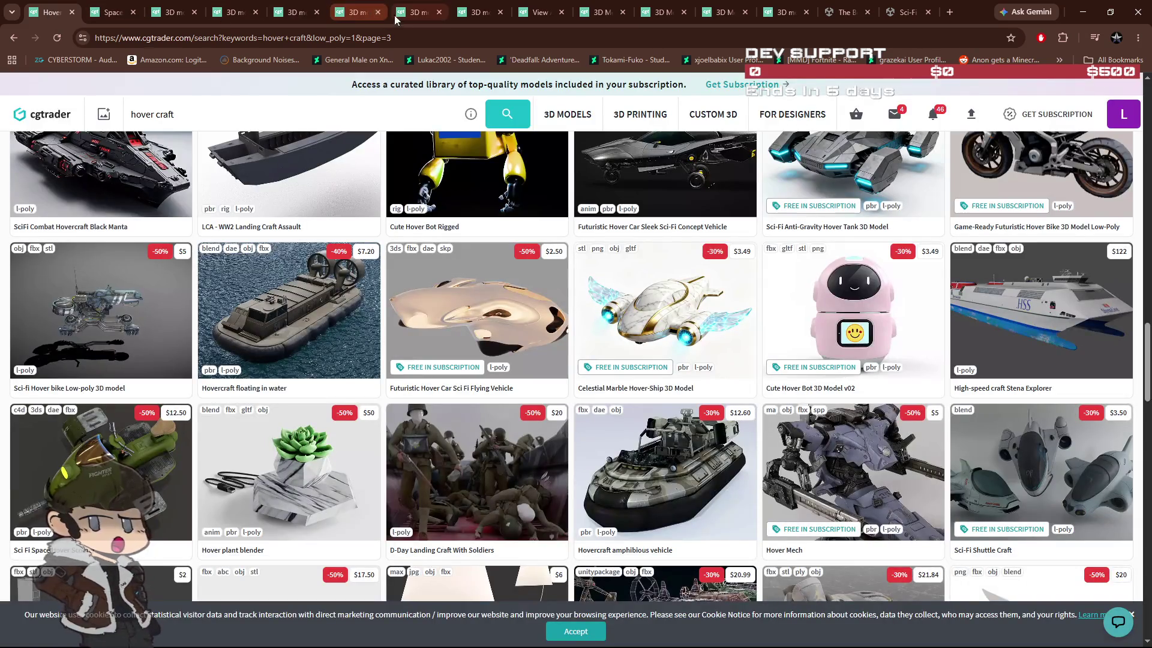
pyautogui.click(294, 14)
pyautogui.click(398, 13)
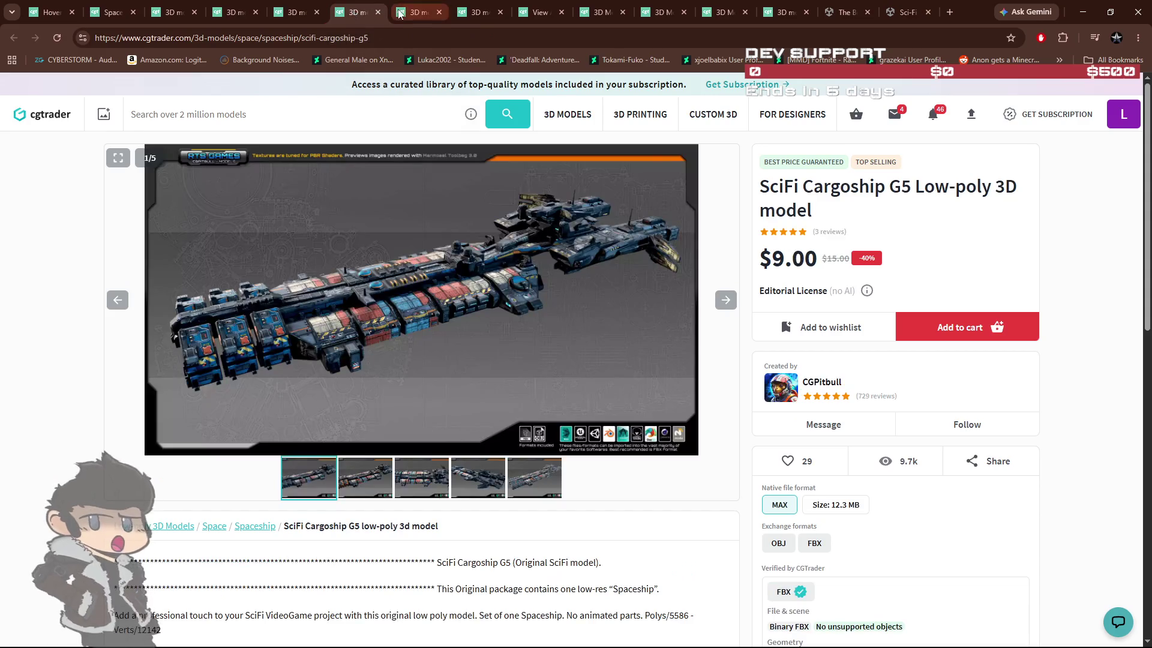
pyautogui.click(408, 14)
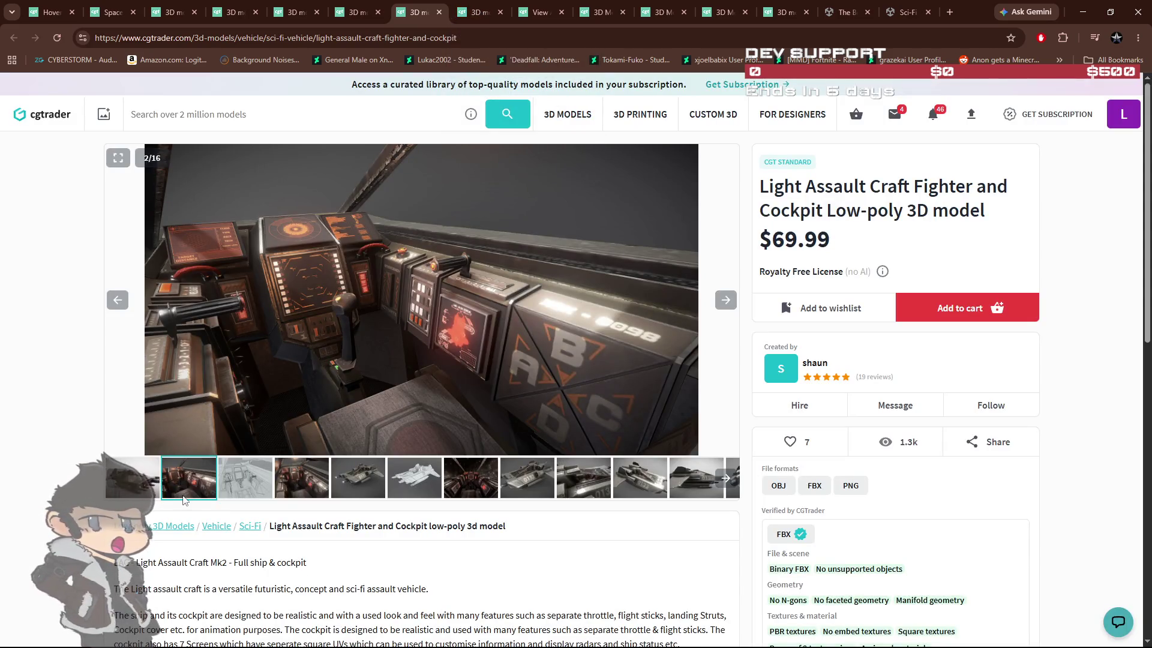
# View the Light Assault Craft Fighter gallery images, including exterior shots and cockpit close-ups.
pyautogui.click(149, 483)
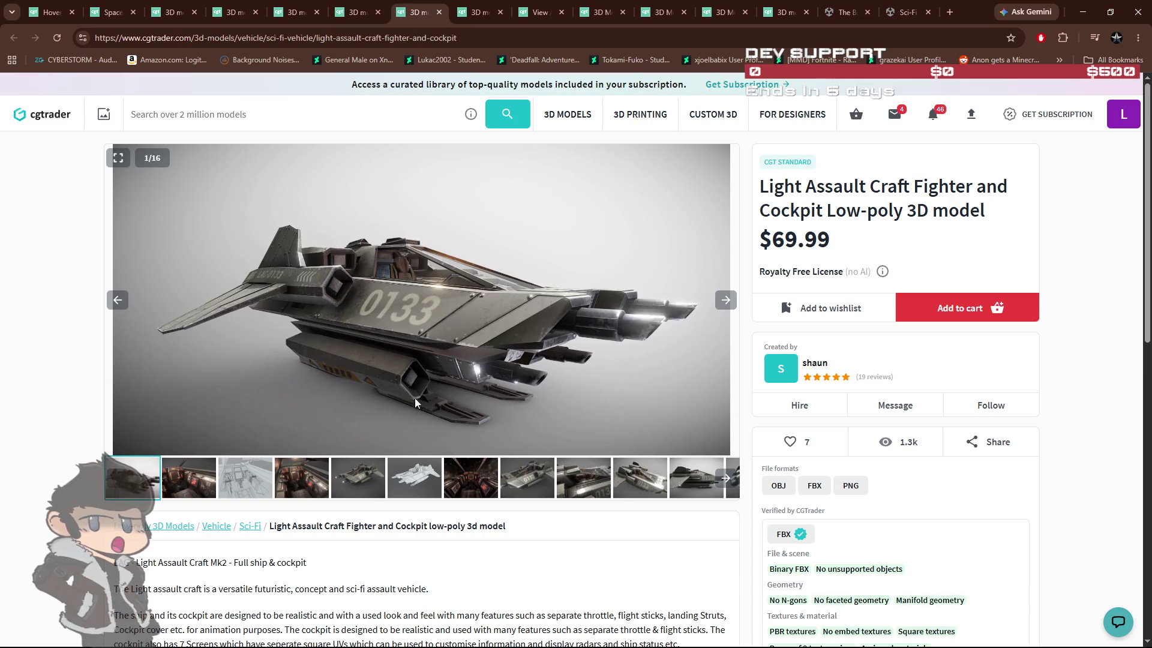
pyautogui.rightClick(490, 357)
pyautogui.click(359, 477)
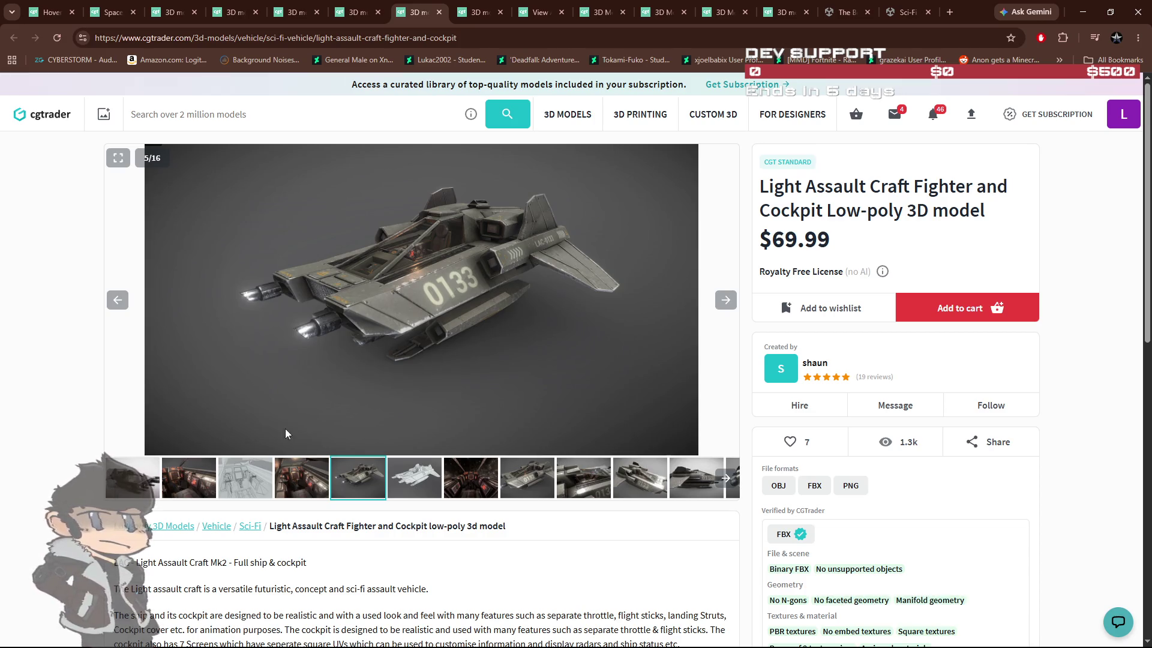
pyautogui.click(201, 485)
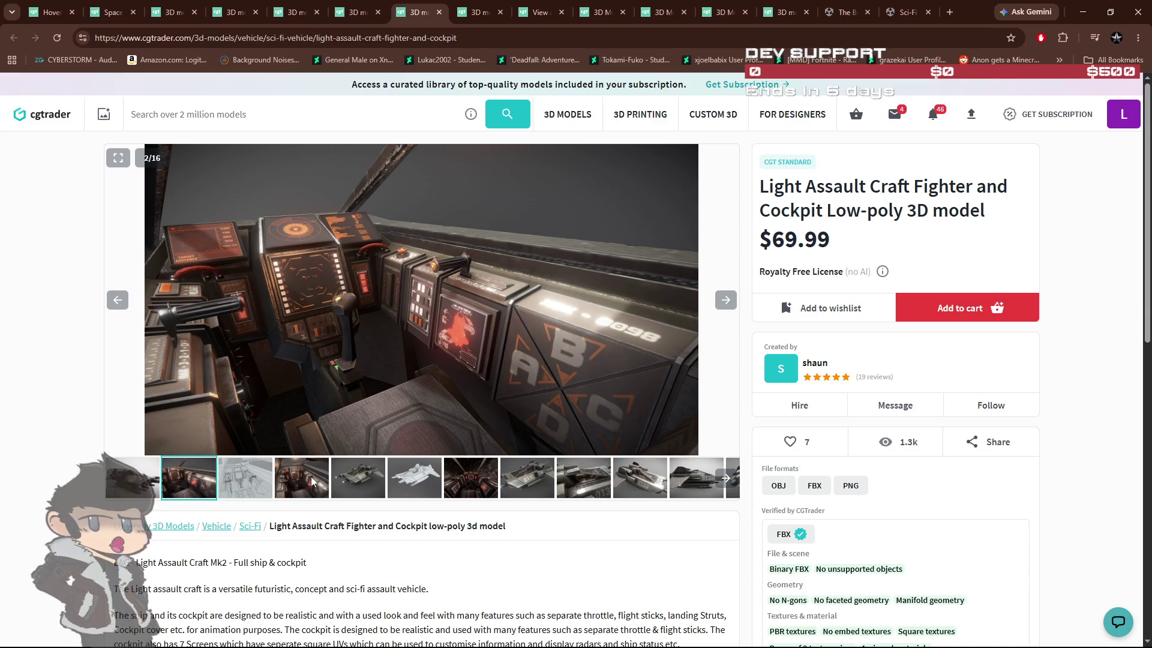
pyautogui.click(301, 480)
pyautogui.click(472, 479)
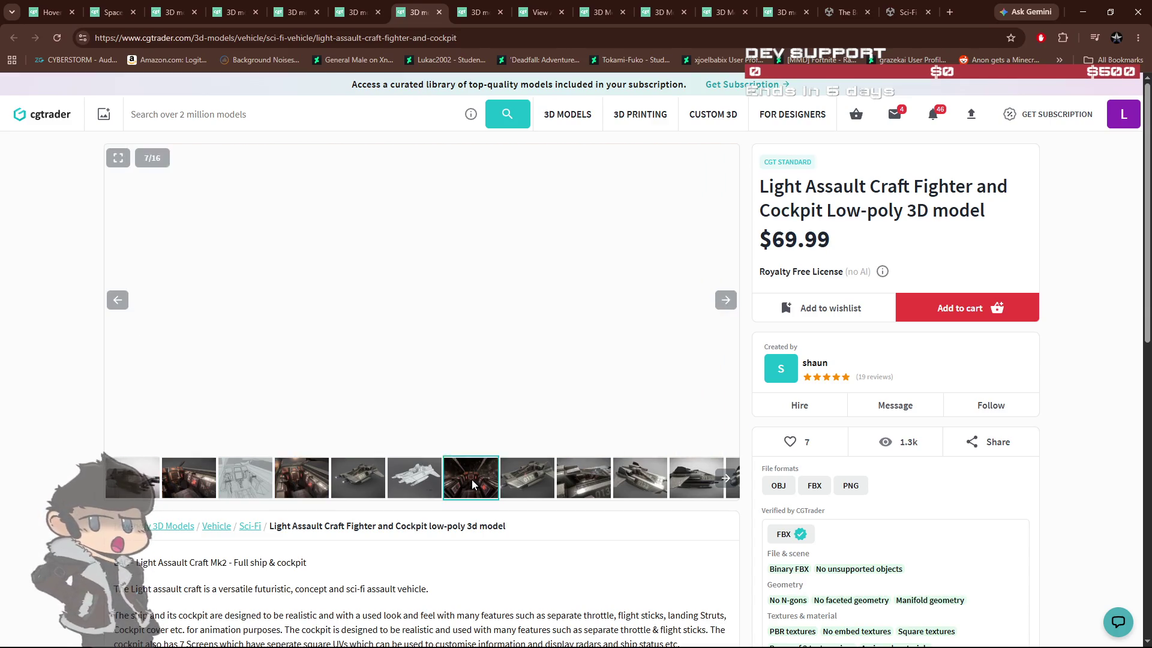
pyautogui.click(298, 483)
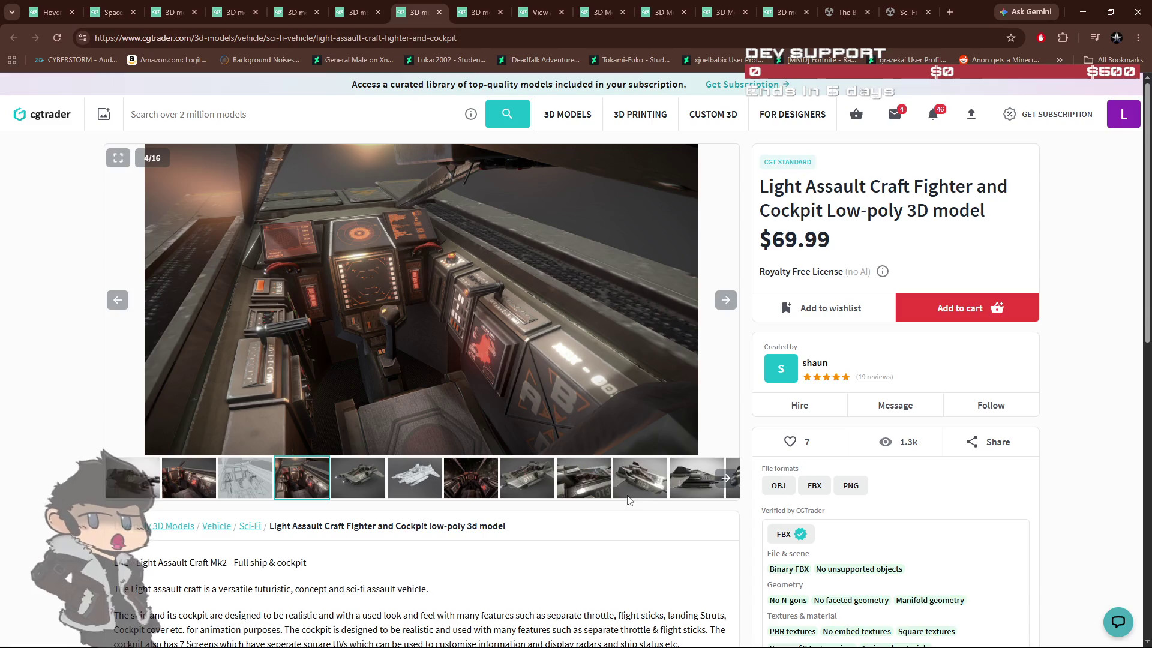
pyautogui.click(517, 479)
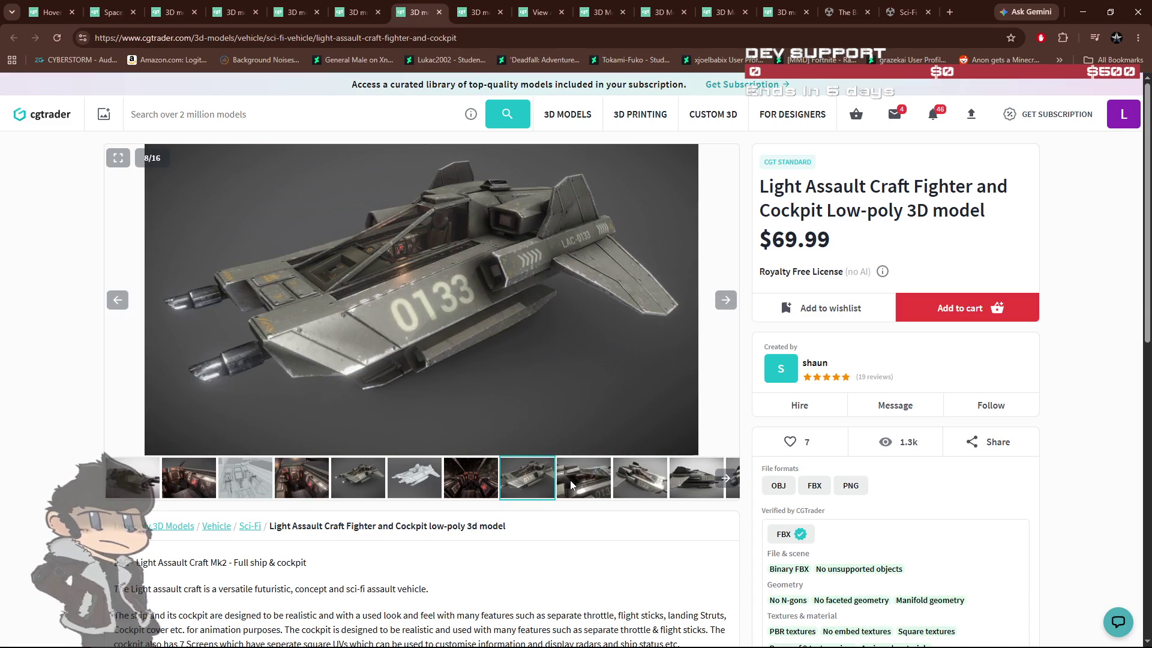
pyautogui.click(572, 484)
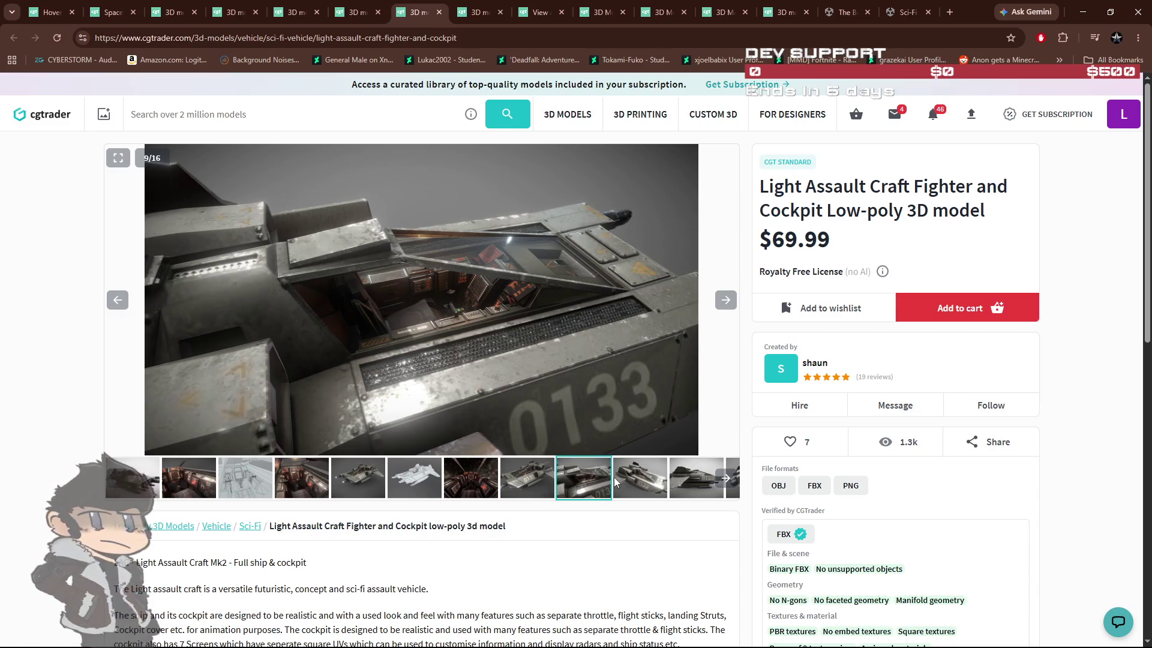
# Page through the Sci-fi Futuristic Heavy Assault Fighter gallery, then return to the hover craft results.
pyautogui.click(482, 12)
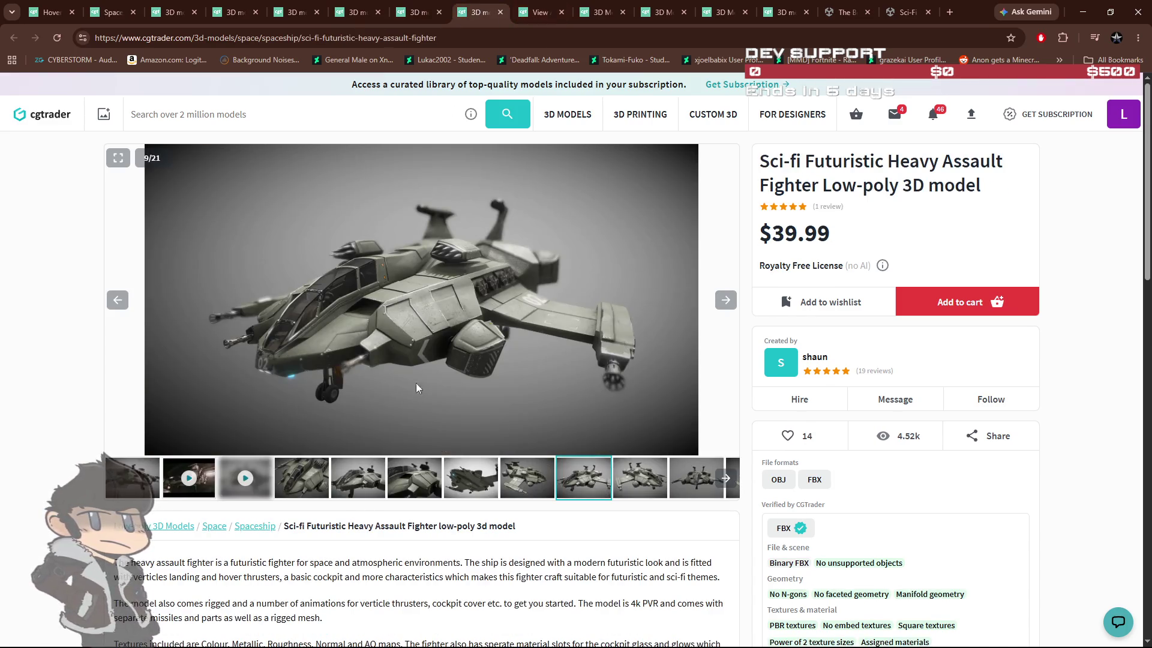
pyautogui.click(321, 484)
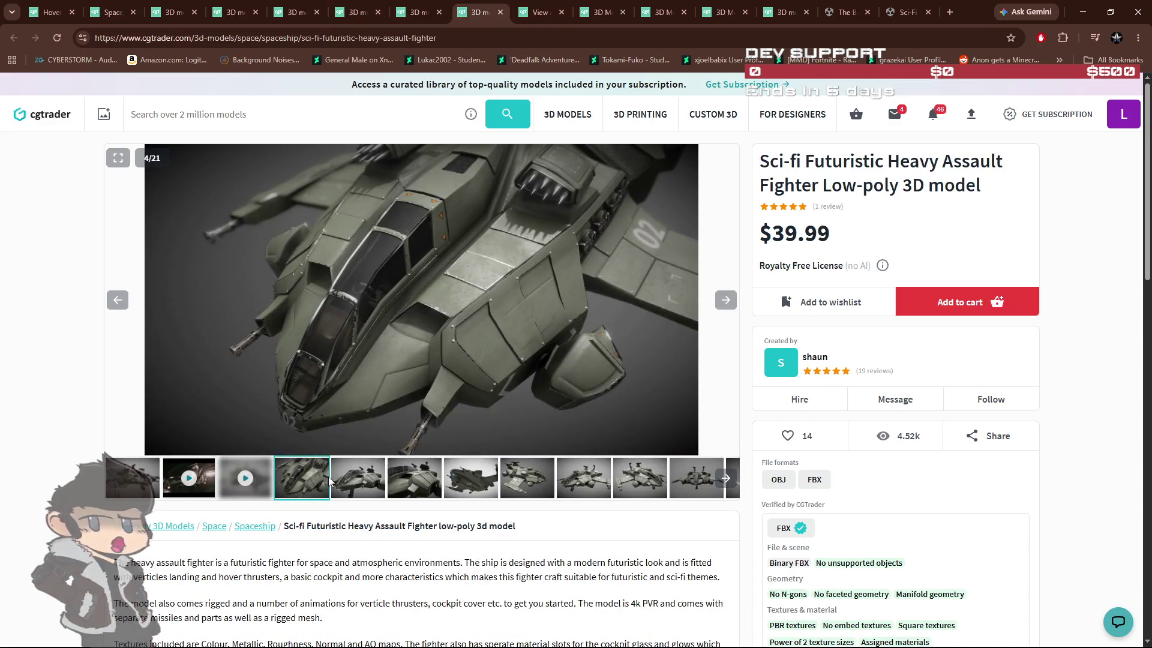
pyautogui.click(372, 480)
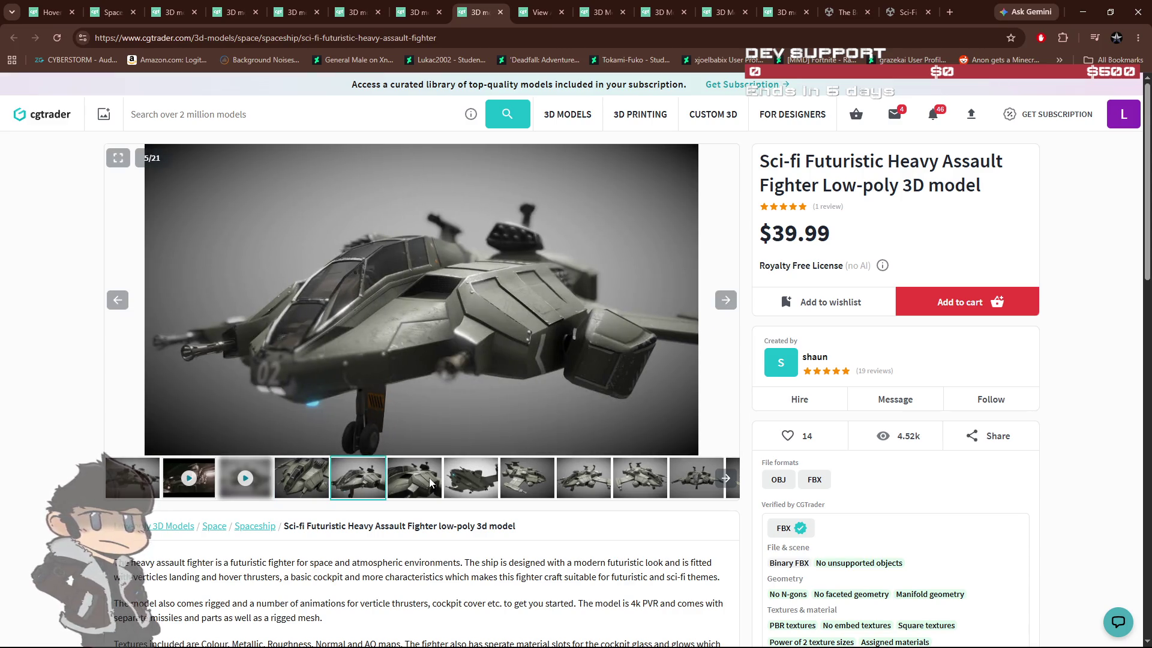
pyautogui.click(463, 486)
pyautogui.click(534, 484)
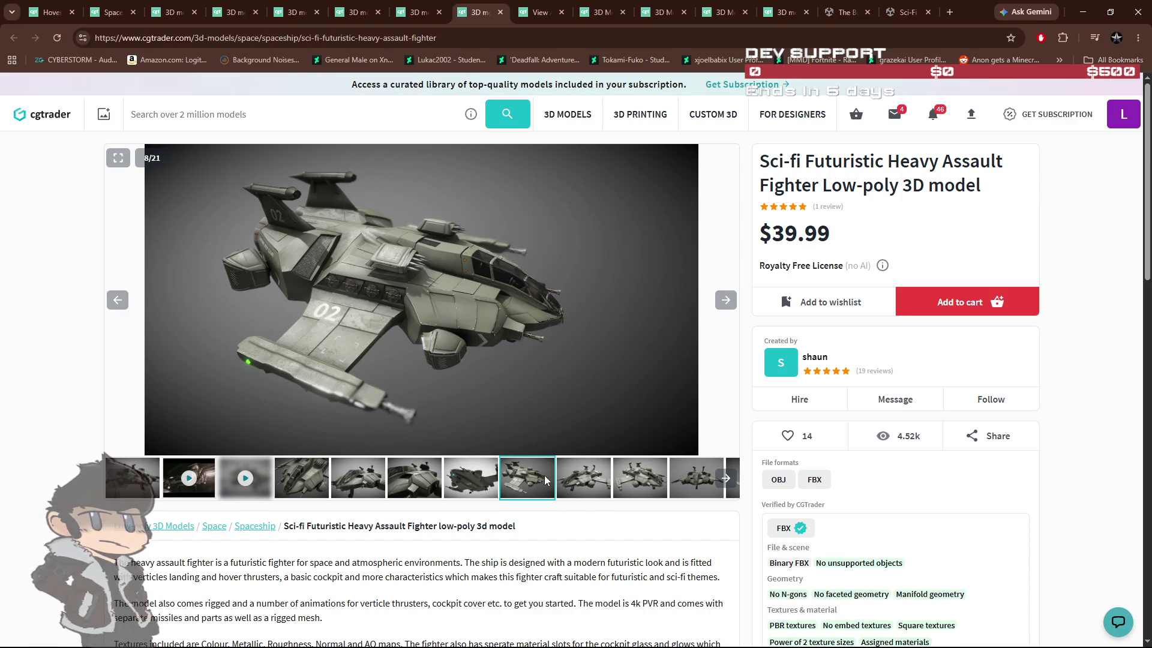
pyautogui.click(574, 480)
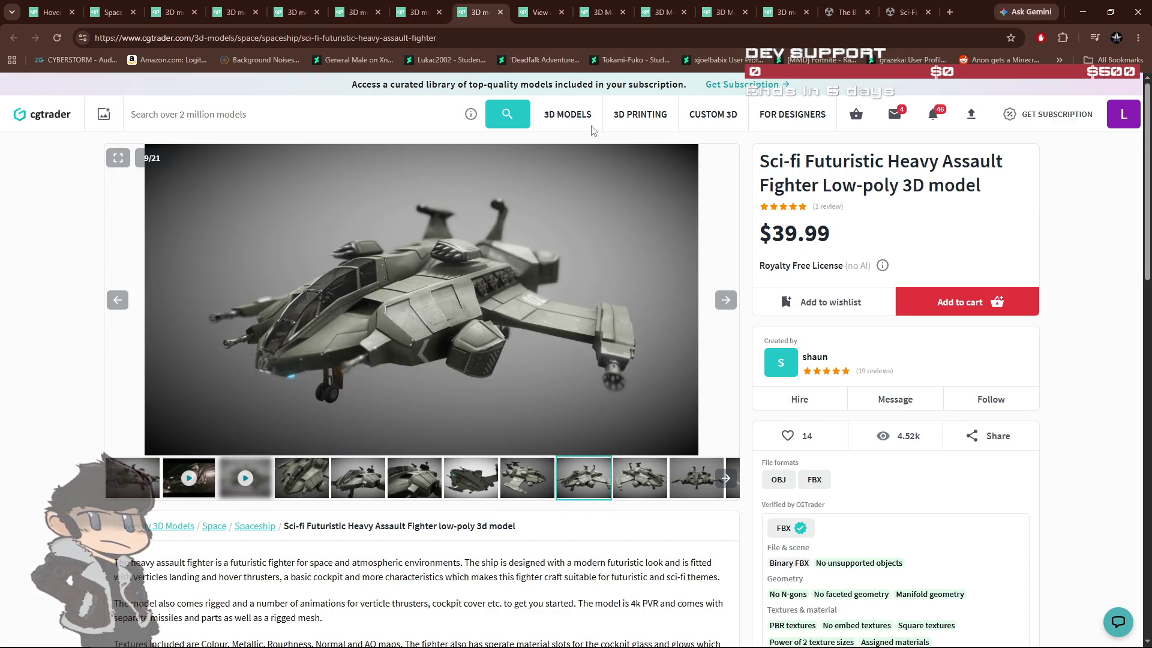
pyautogui.click(537, 12)
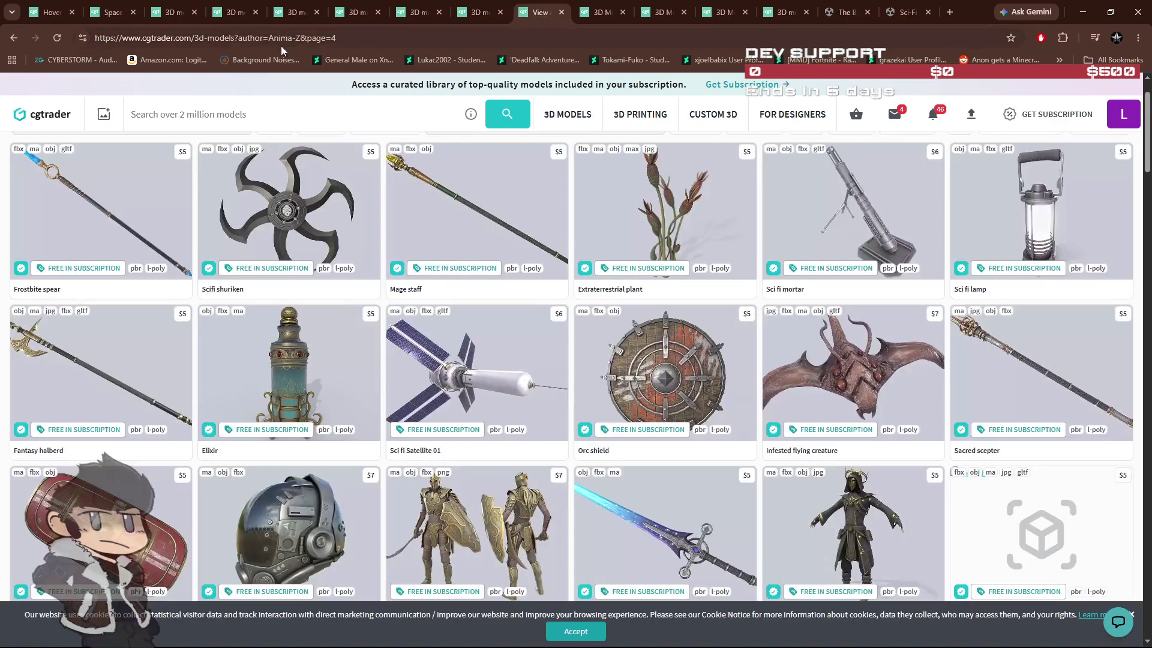
pyautogui.click(54, 13)
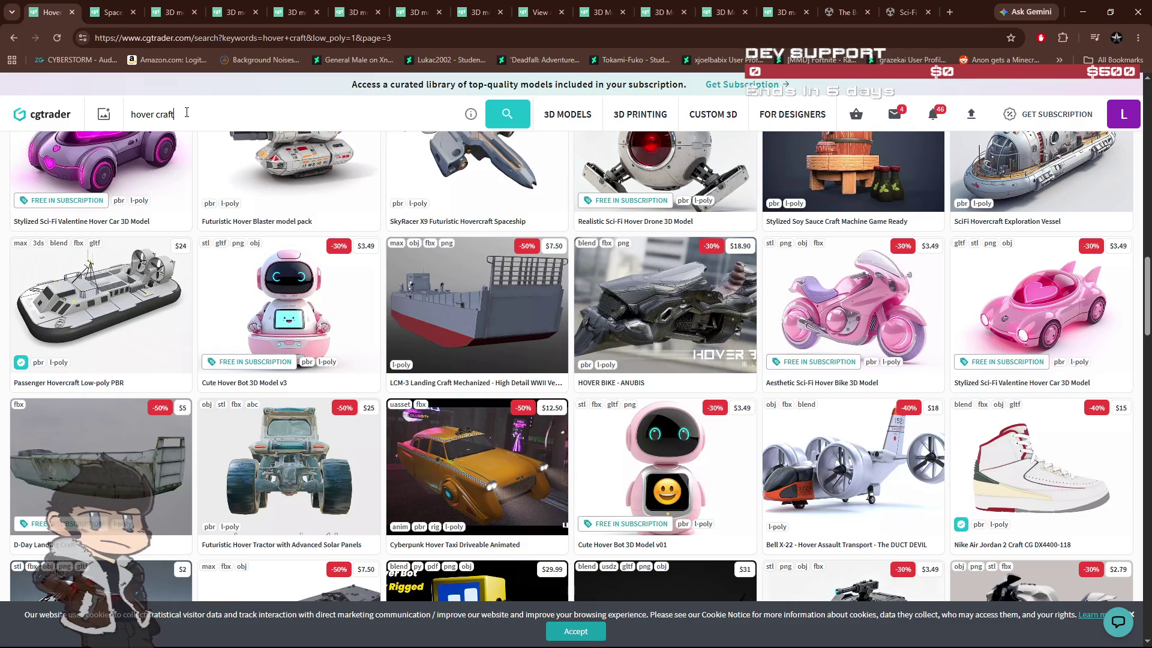
# Scroll through the hover craft search results.
pyautogui.moveTo(194, 112); pyautogui.dragTo(128, 114)
pyautogui.scroll(1, 325, 274)
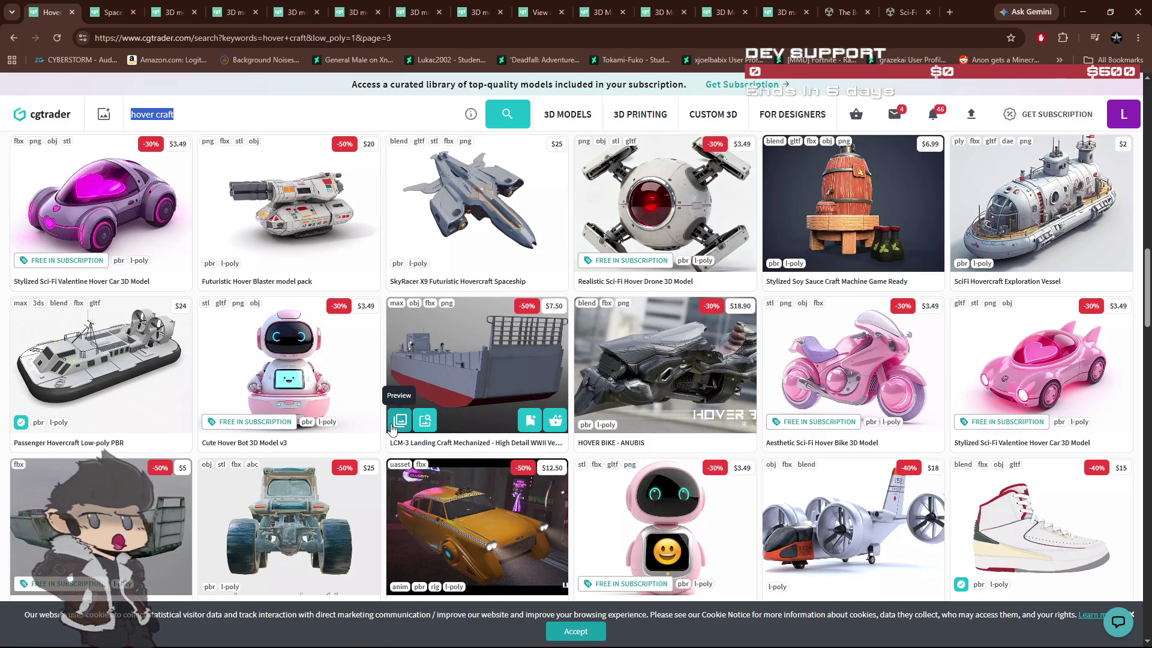
pyautogui.scroll(-3, 391, 428)
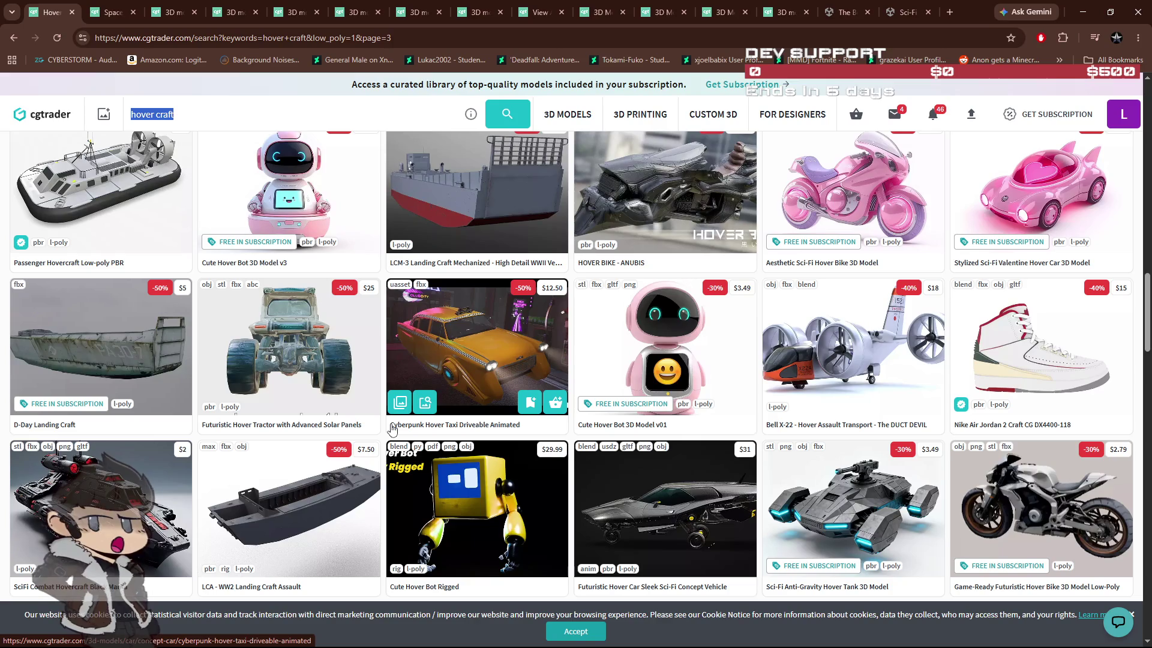
# Step through all five Sci-fi Hover bike preview images, then go back to the hover craft results.
pyautogui.click(776, 15)
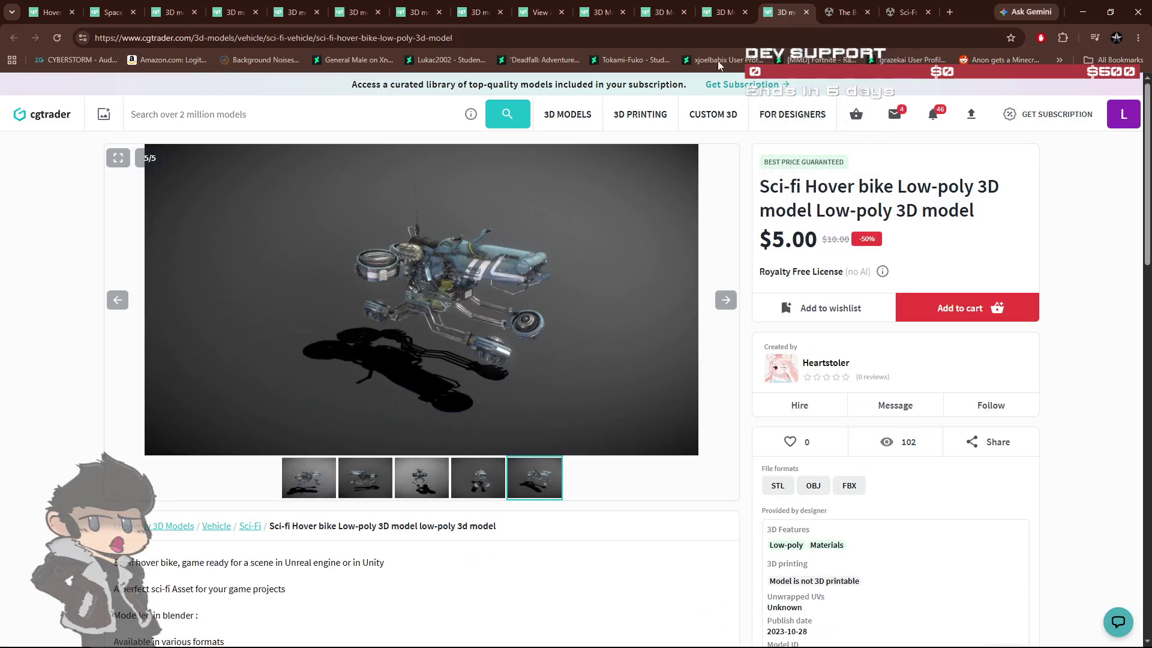
pyautogui.click(717, 306)
pyautogui.click(716, 306)
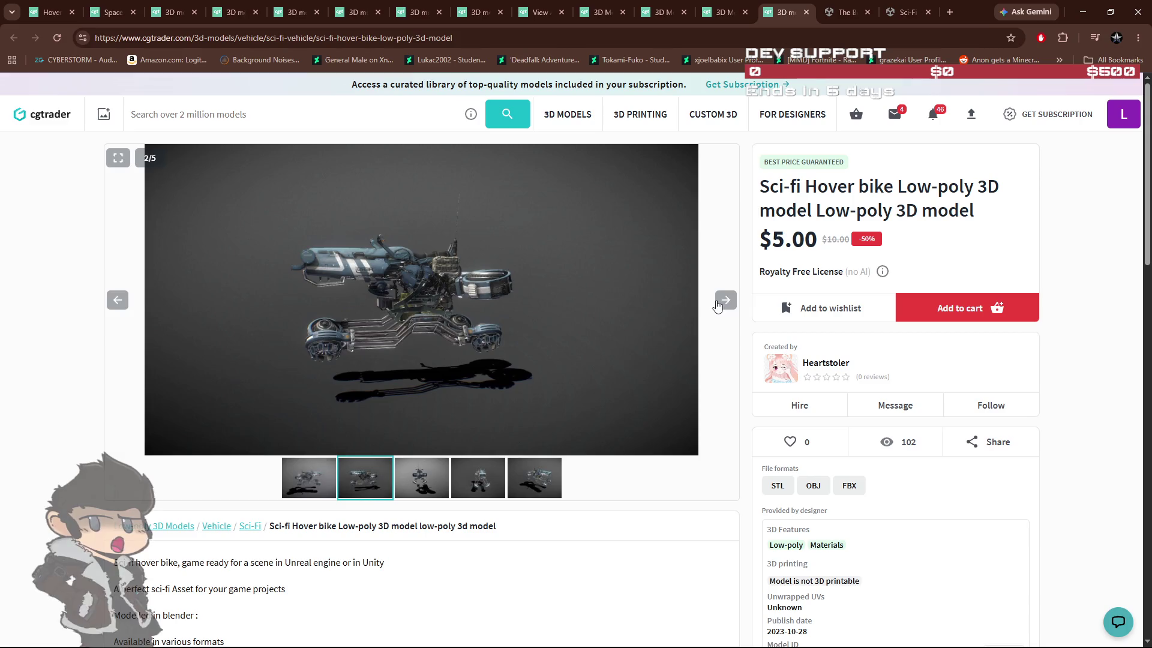
pyautogui.click(717, 306)
pyautogui.click(717, 306)
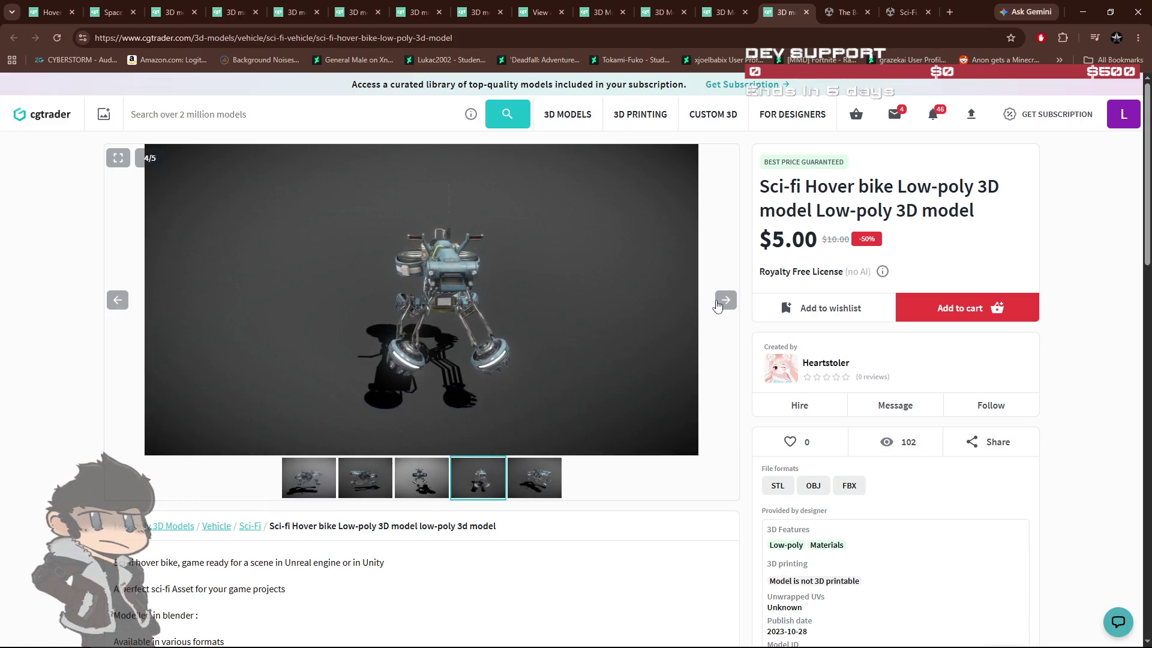
pyautogui.click(717, 306)
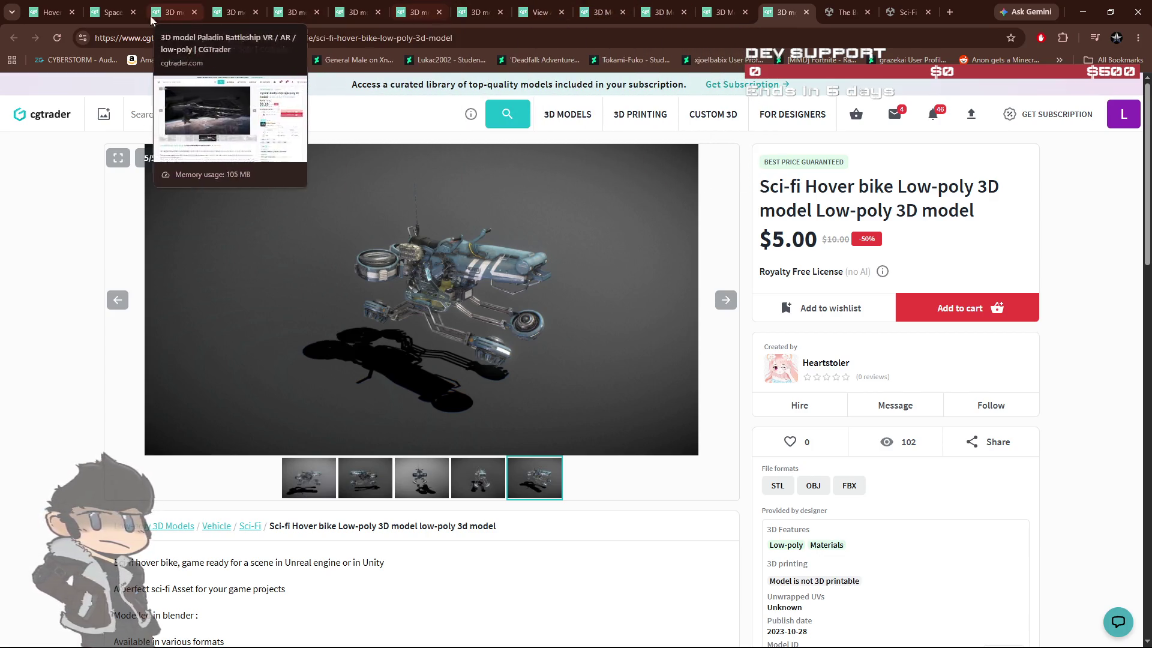
pyautogui.click(49, 12)
# Search CGTrader for 'vtol' and open VTOL - A30 Thunderbolt in a background tab.
pyautogui.write('vtol')
pyautogui.press('Return')
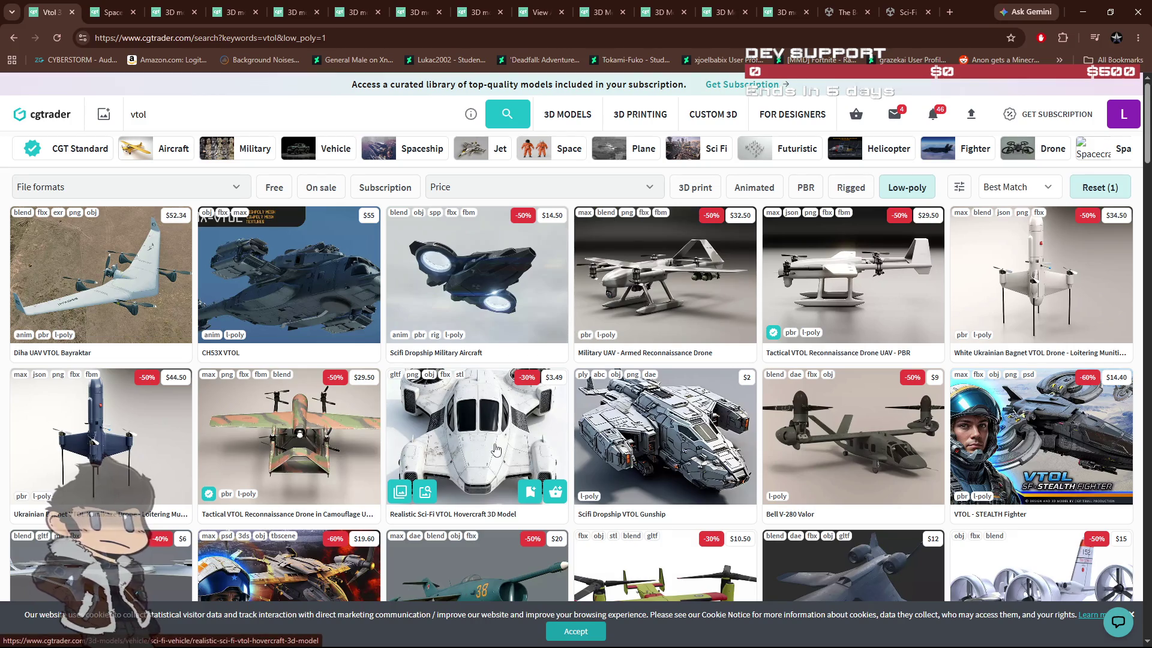
pyautogui.scroll(-3, 469, 451)
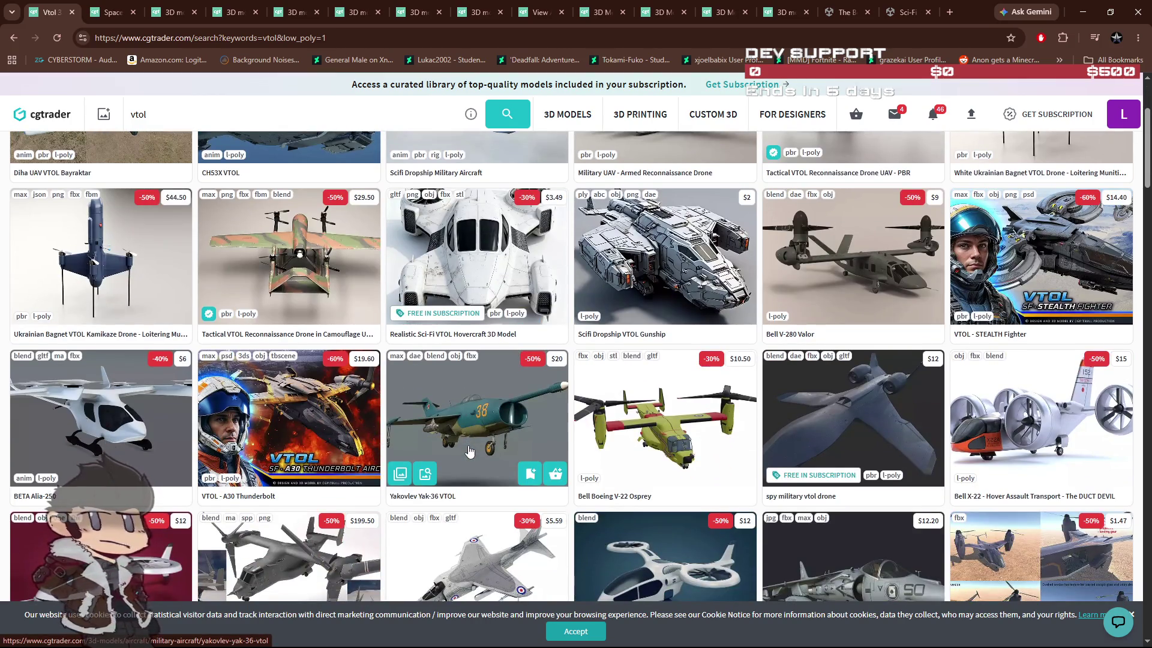
pyautogui.scroll(-3, 469, 451)
pyautogui.middleClick(234, 322)
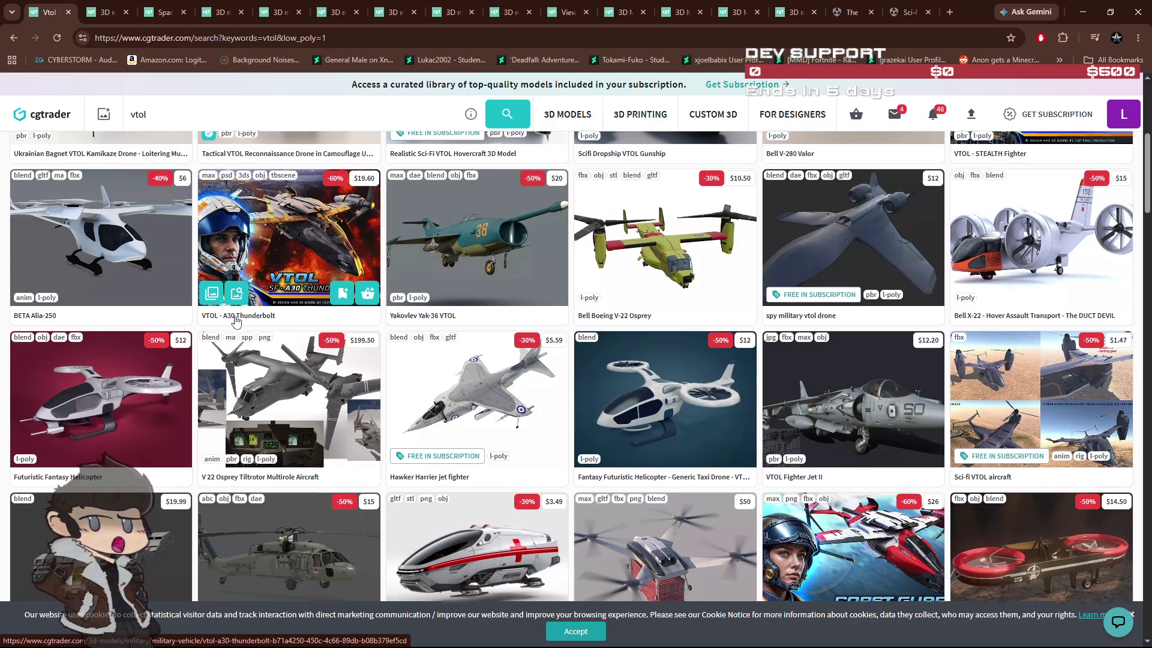
pyautogui.scroll(-3, 235, 322)
pyautogui.scroll(-3, 300, 240)
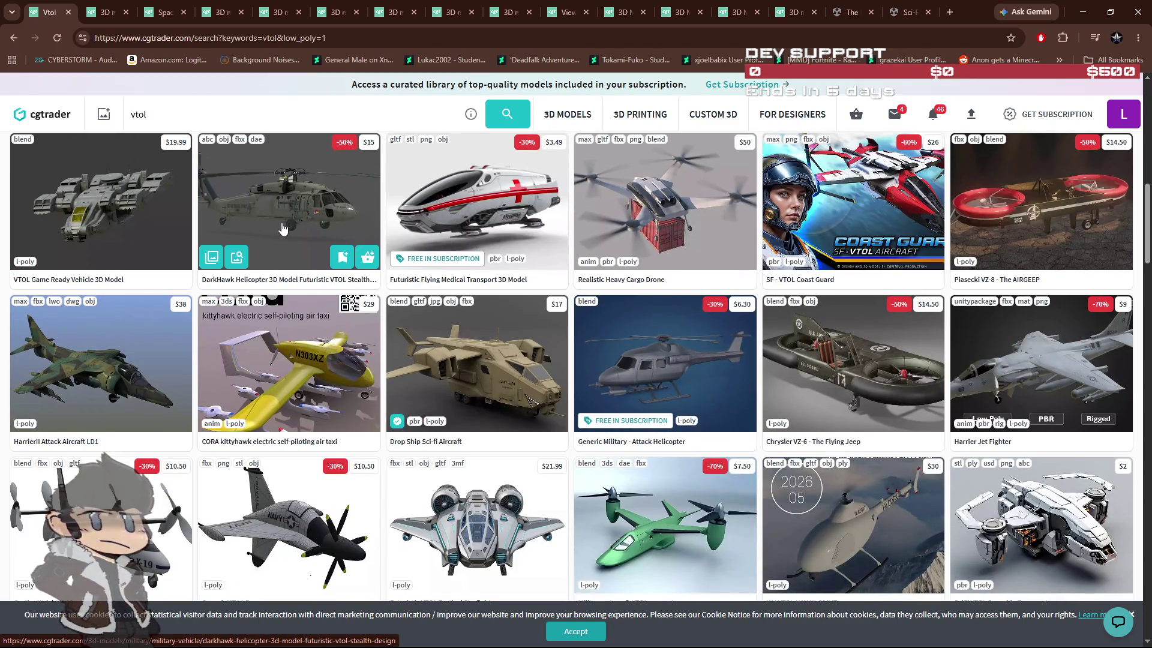
pyautogui.scroll(-3, 283, 229)
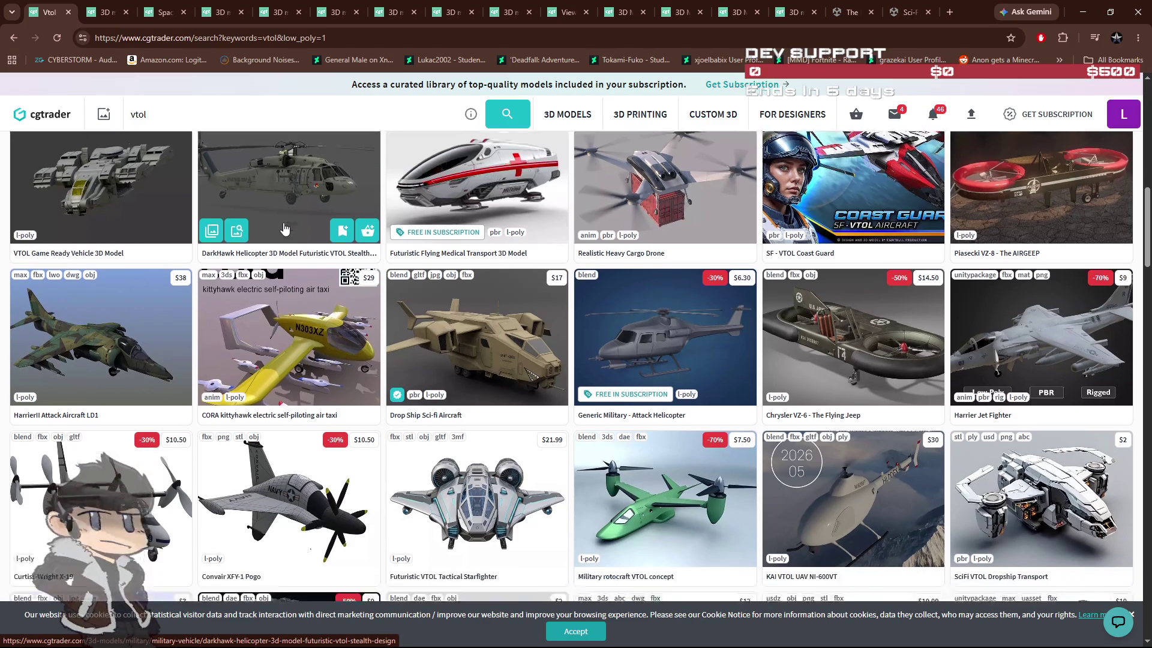
pyautogui.scroll(-5, 290, 228)
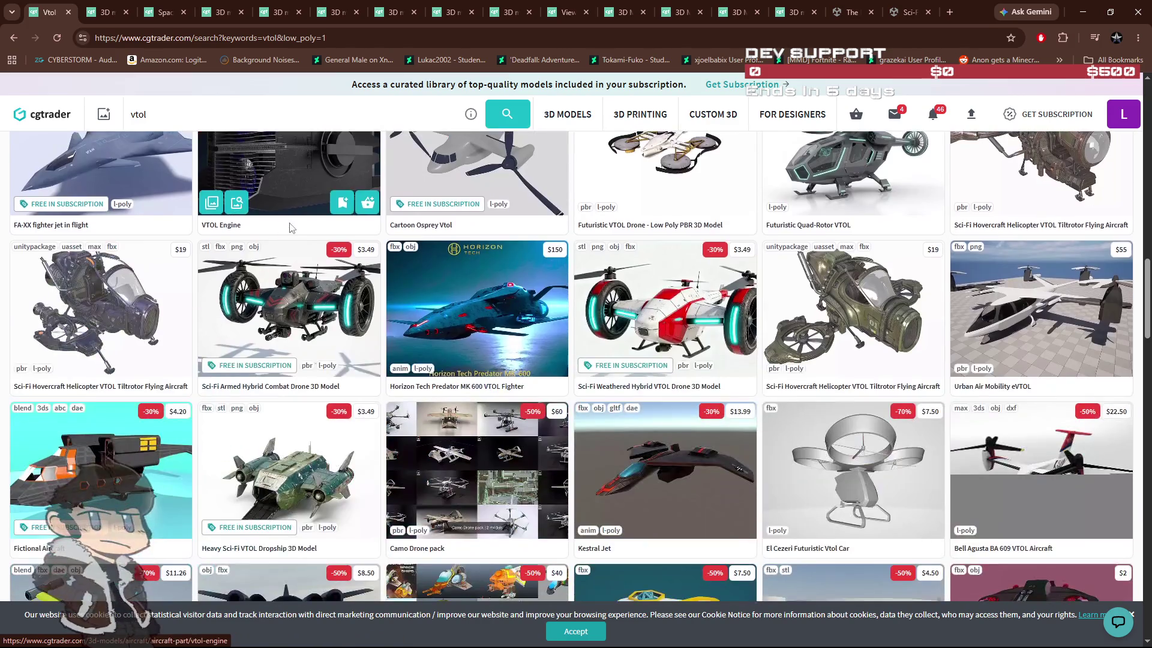
pyautogui.scroll(-3, 293, 226)
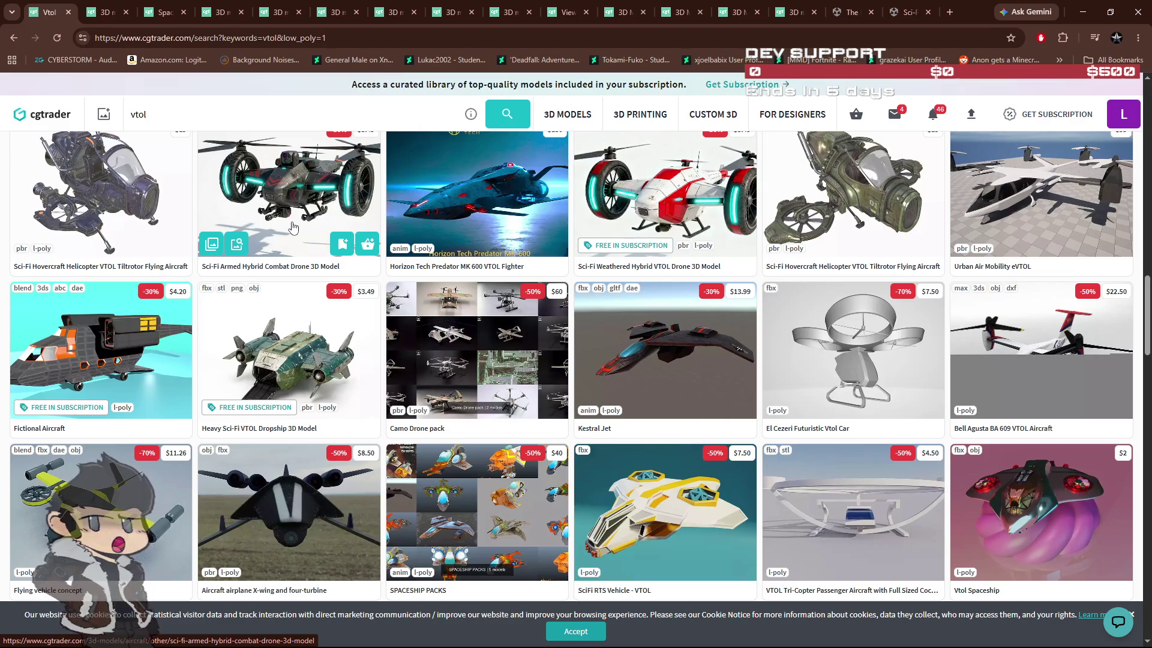
pyautogui.scroll(3, 292, 227)
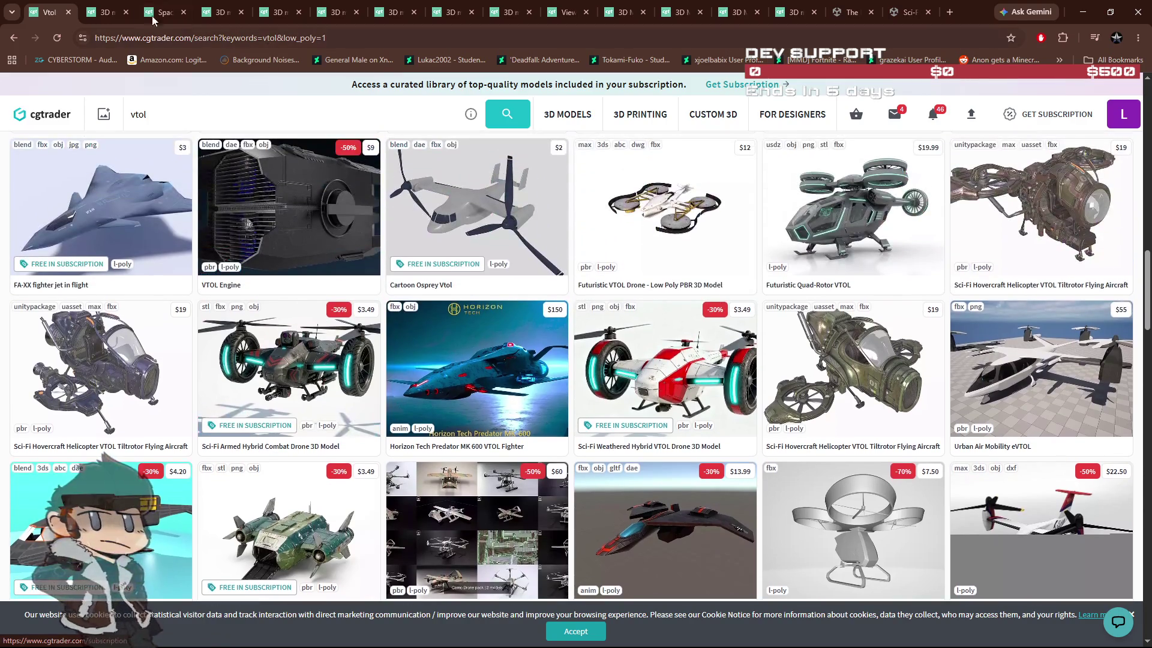
# List all 210 models by the Thunderbolt's designer and open the RTS - PACk04 page.
pyautogui.click(109, 14)
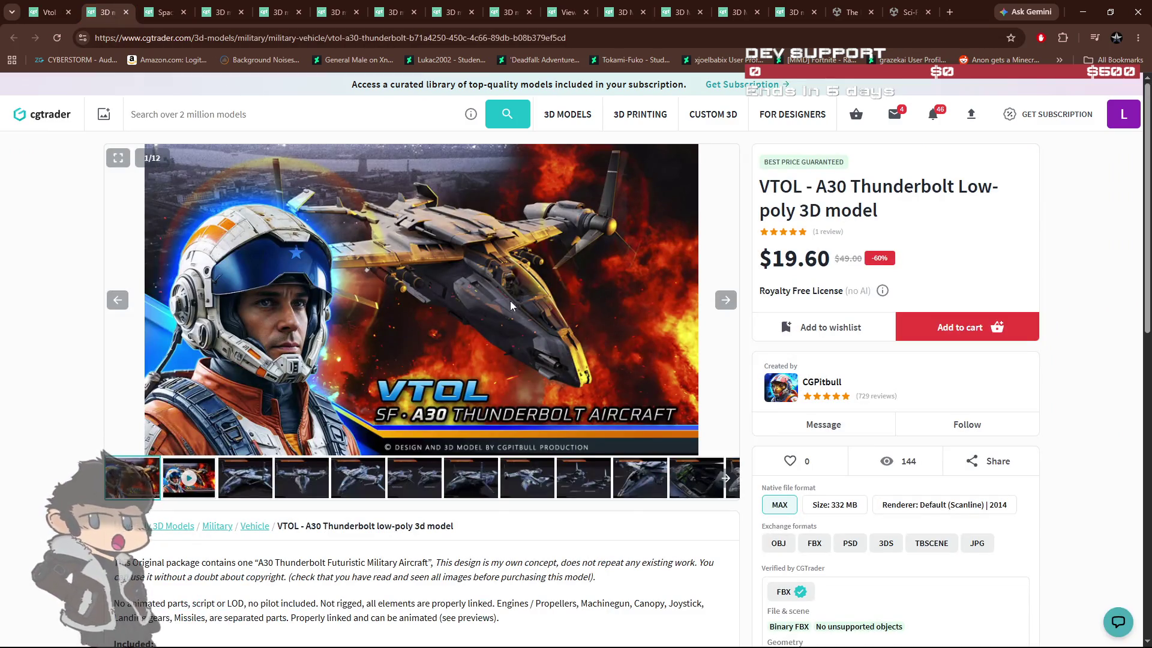
pyautogui.click(822, 383)
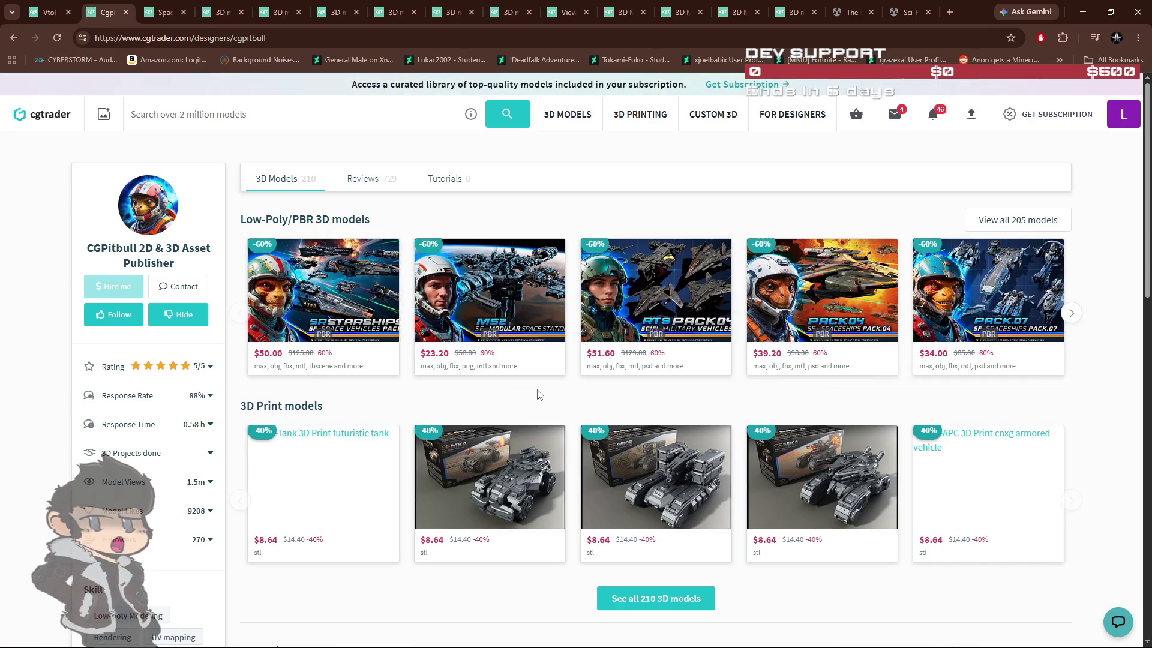
pyautogui.scroll(-3, 681, 493)
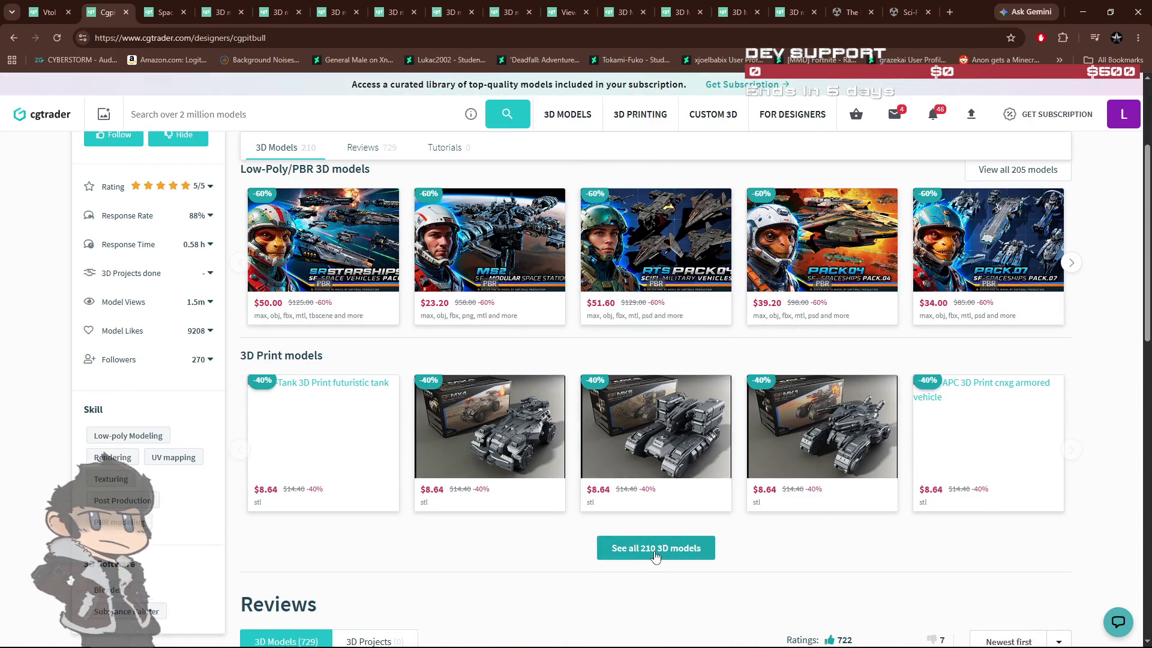
pyautogui.click(655, 554)
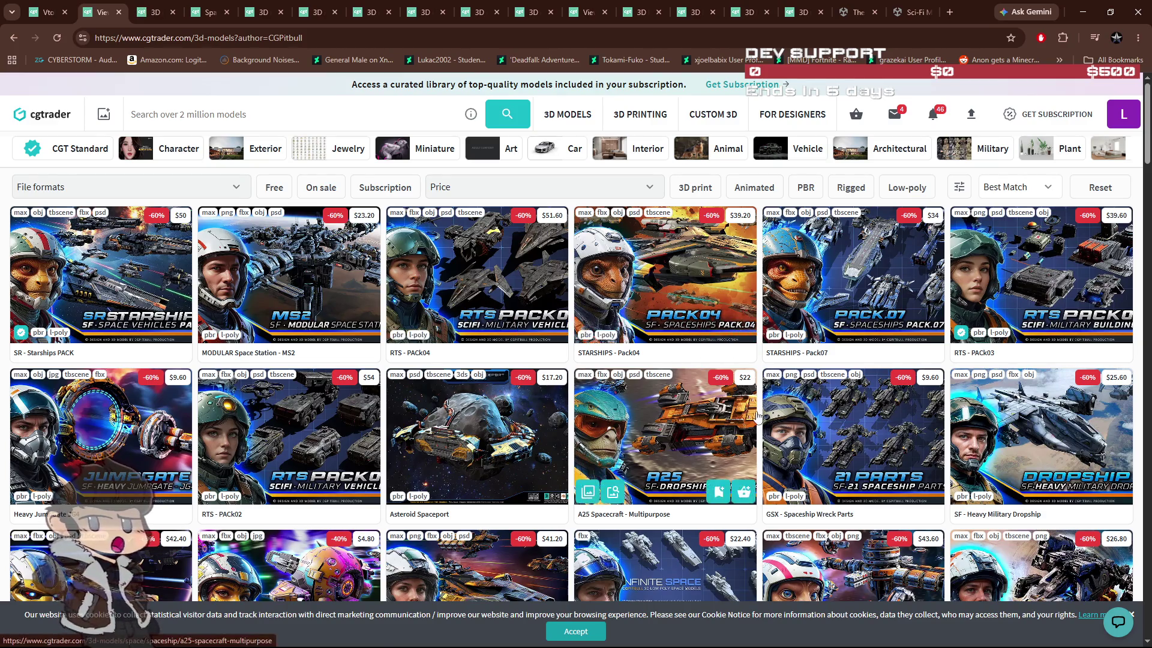
pyautogui.scroll(-1, 1022, 395)
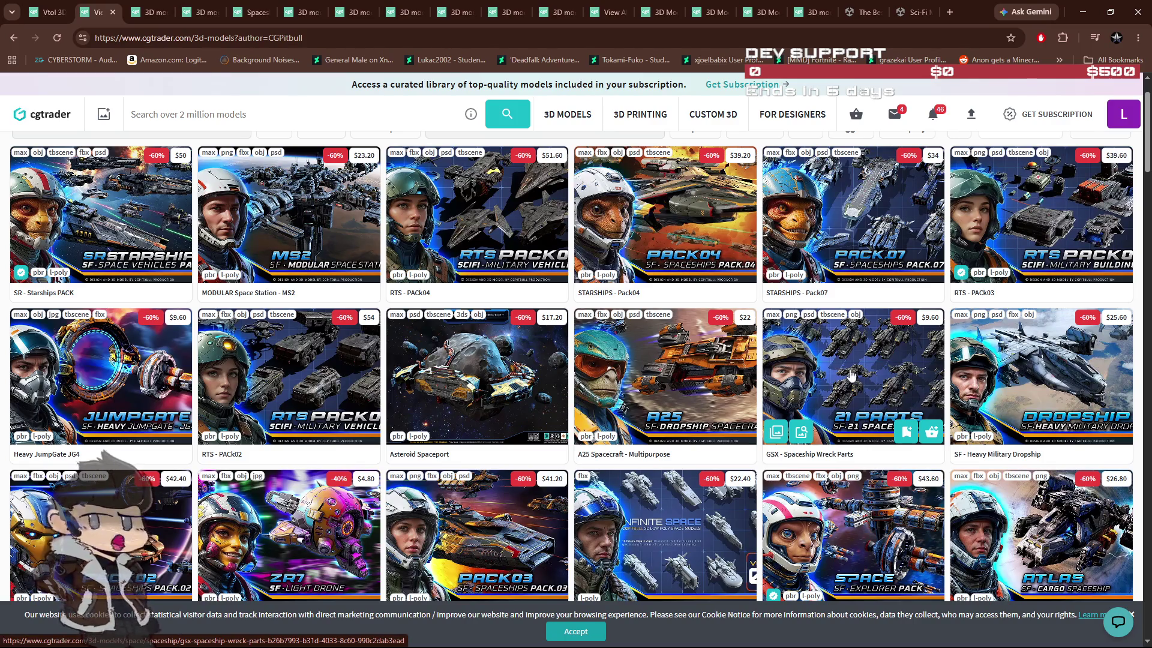
pyautogui.scroll(-1, 798, 399)
pyautogui.scroll(-2, 798, 399)
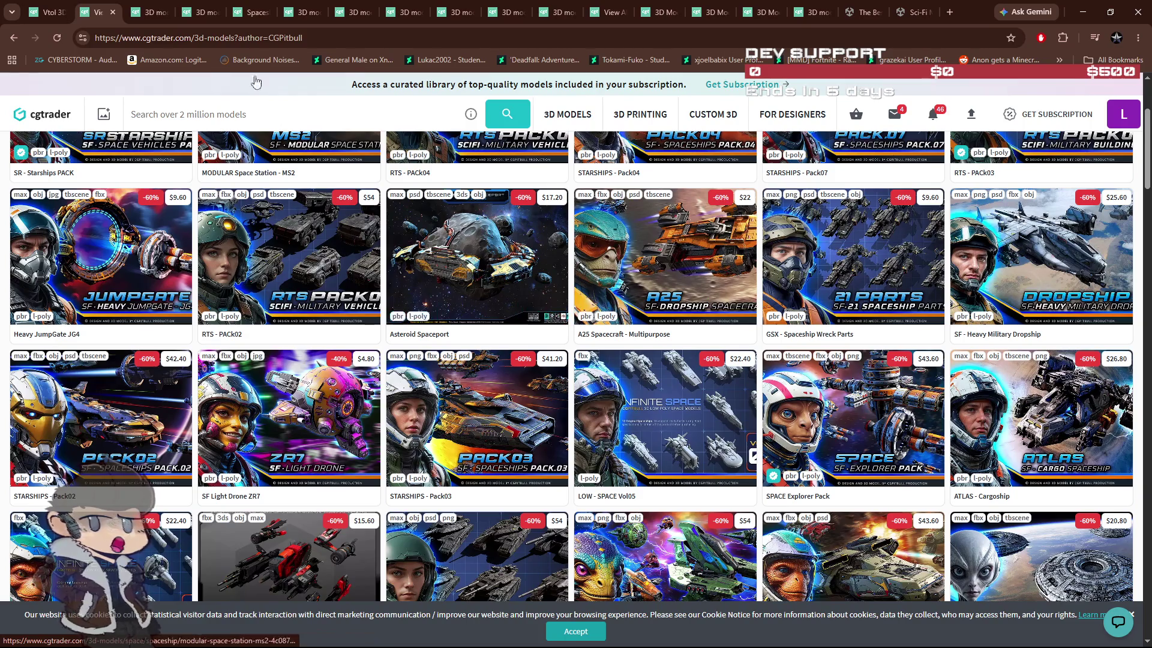
pyautogui.click(137, 18)
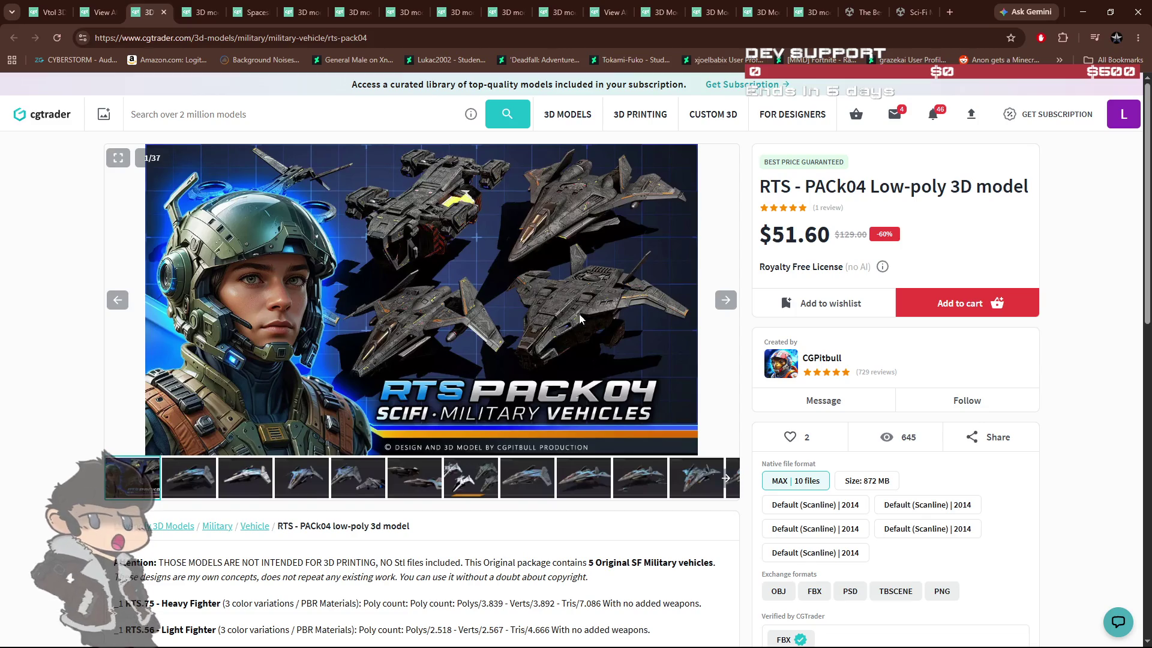
# Step through the RTS - PACk04 preview thumbnails up to the gunship image.
pyautogui.click(203, 478)
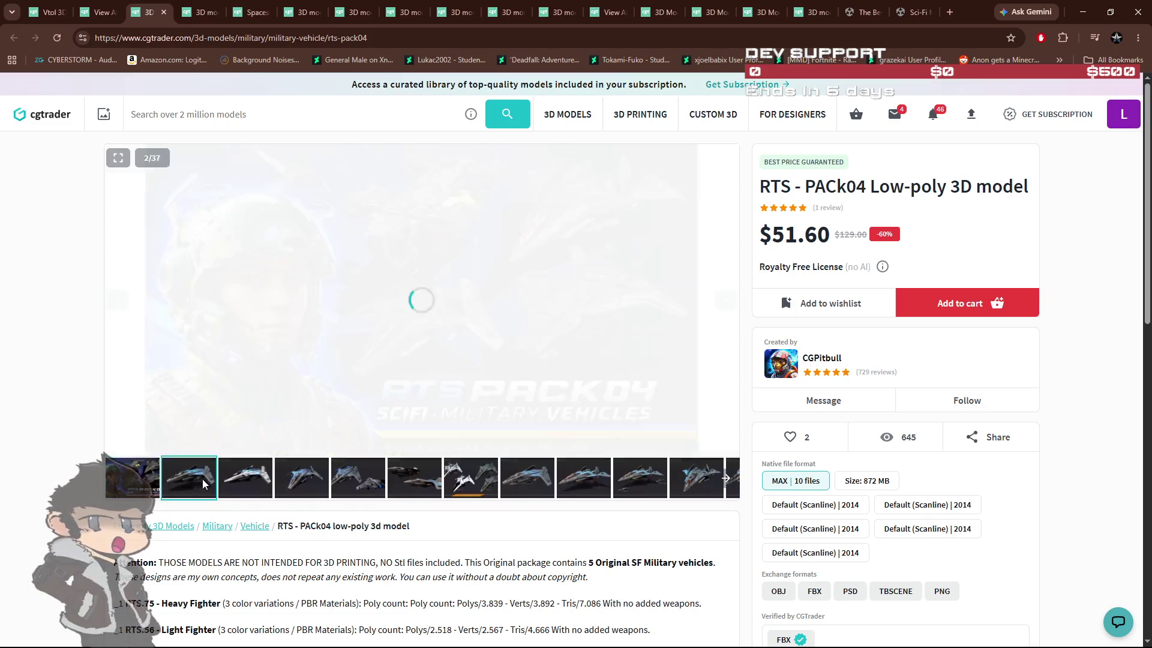
pyautogui.click(245, 479)
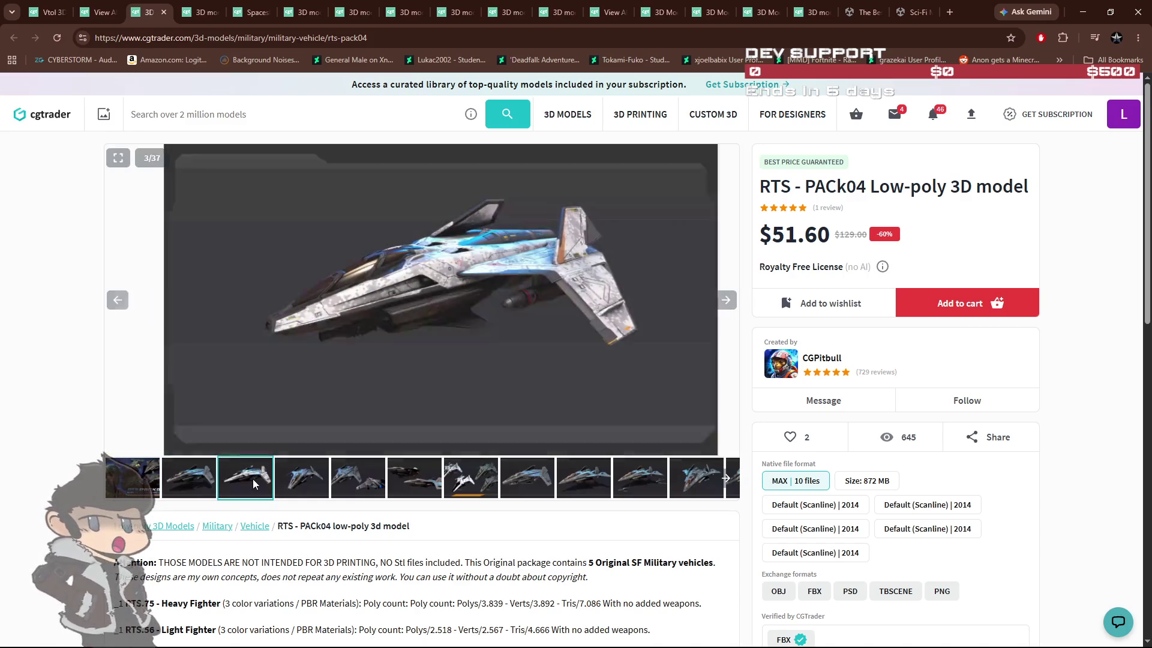
pyautogui.click(307, 479)
pyautogui.click(359, 478)
pyautogui.click(471, 476)
pyautogui.click(527, 477)
pyautogui.click(572, 478)
pyautogui.click(639, 478)
pyautogui.click(696, 478)
pyautogui.click(725, 300)
pyautogui.click(727, 301)
pyautogui.click(727, 302)
pyautogui.click(728, 302)
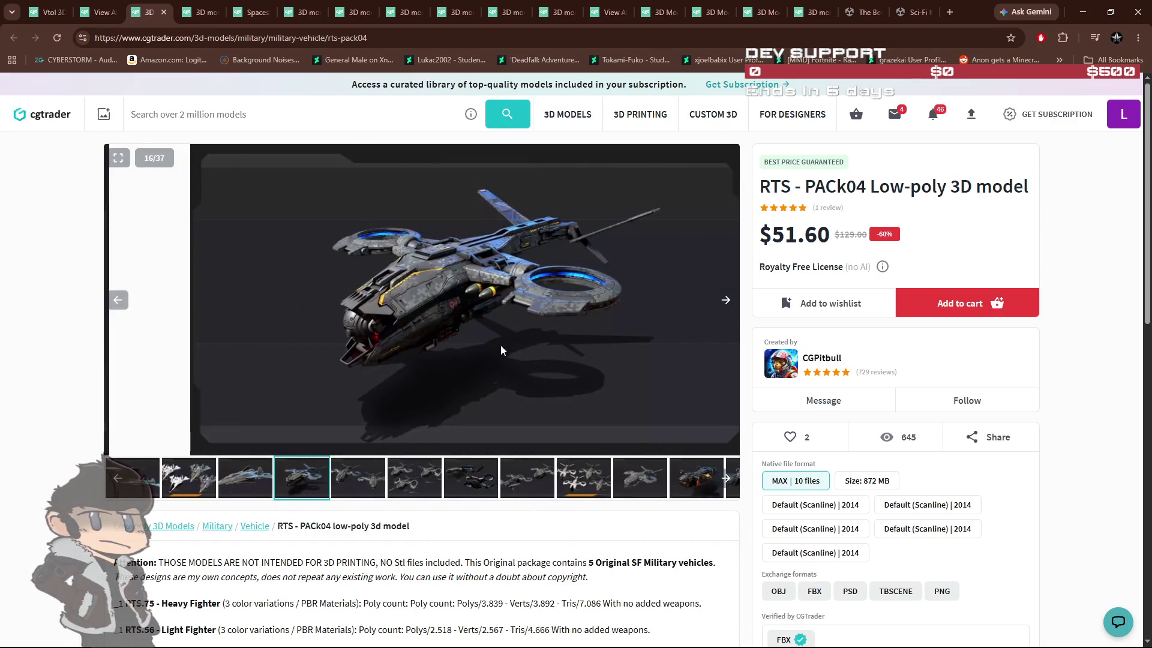
pyautogui.click(688, 483)
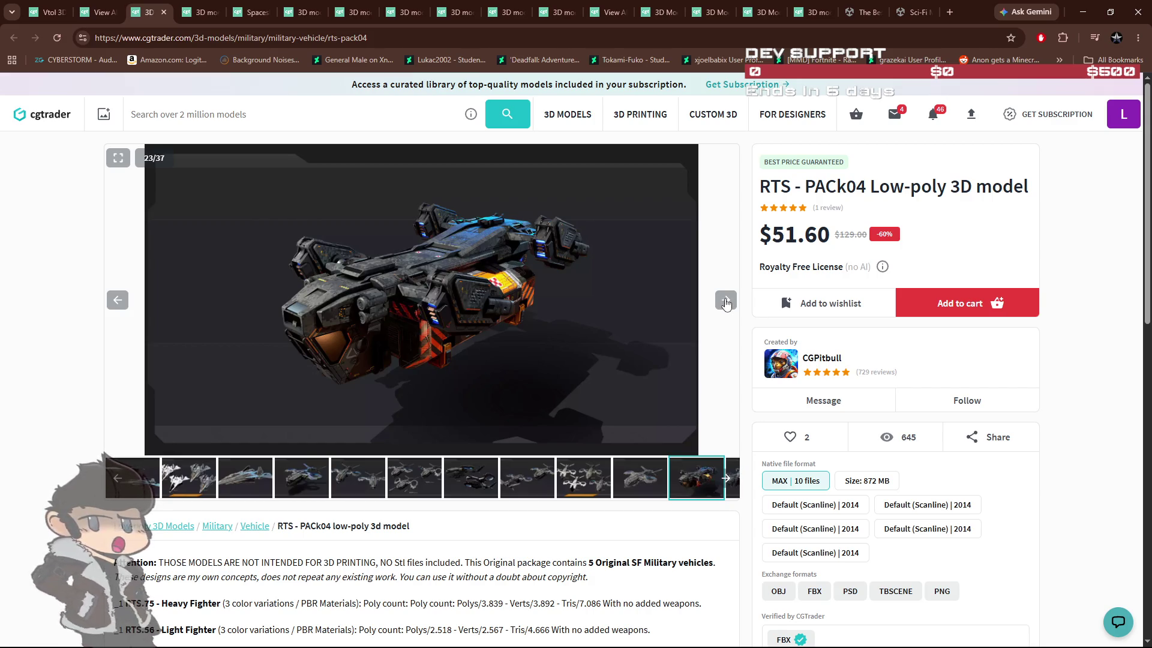
# Advance the gallery past container ships and colour variants to image 35 of 37, then return to the listing.
pyautogui.click(725, 304)
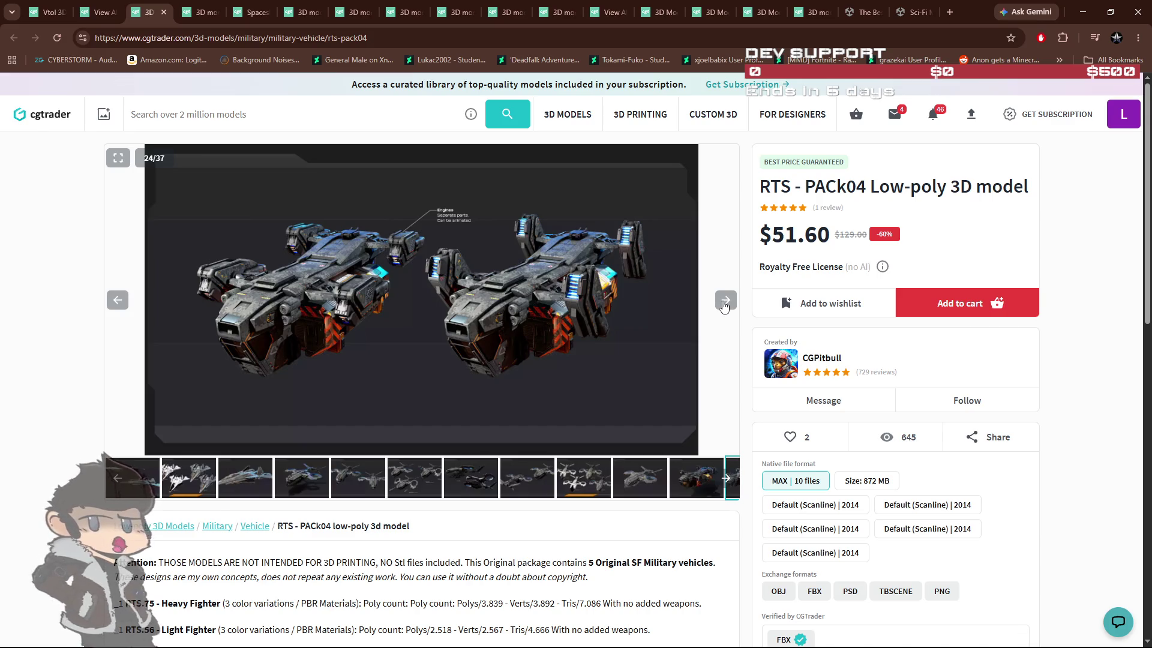
pyautogui.click(724, 299)
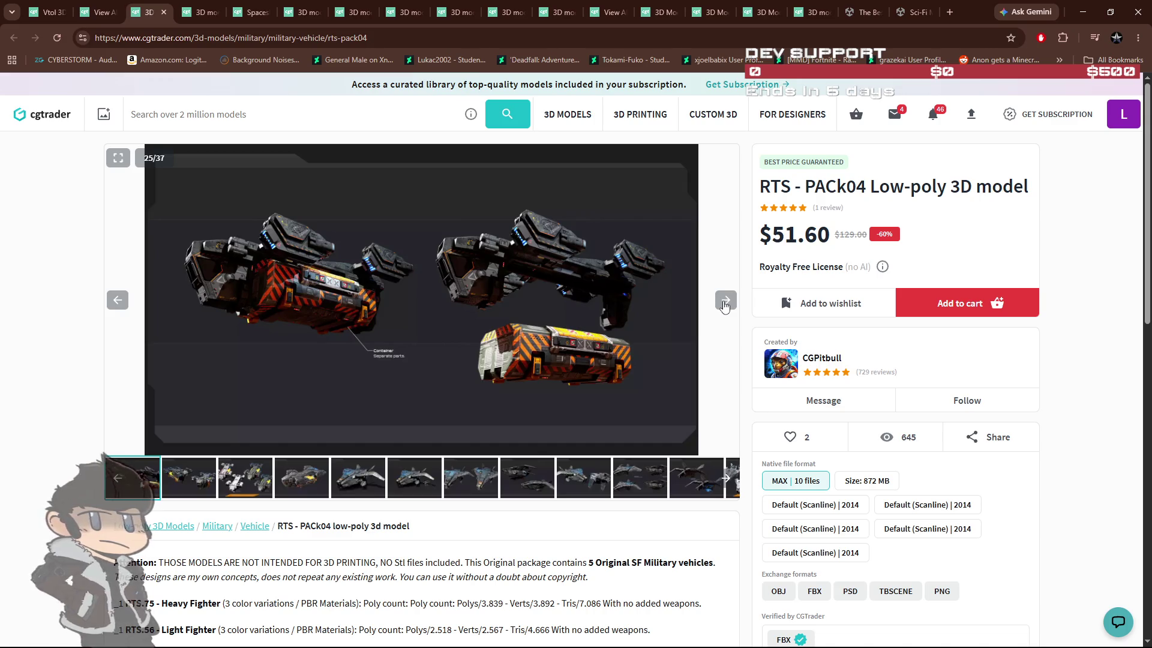
pyautogui.click(724, 300)
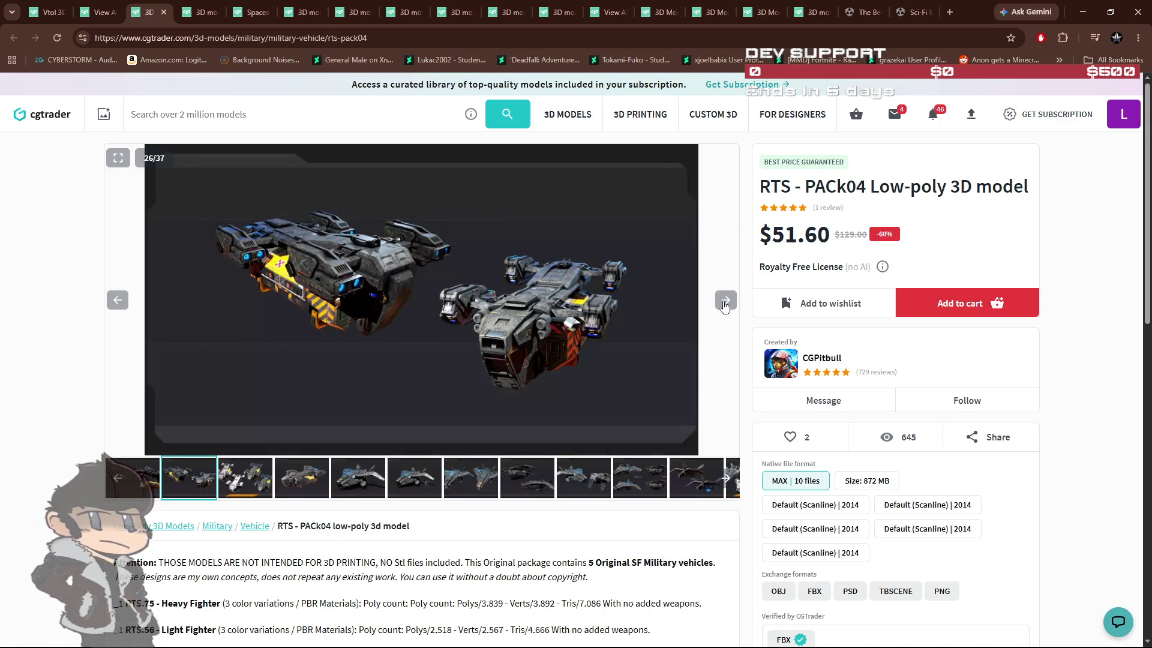
pyautogui.click(725, 300)
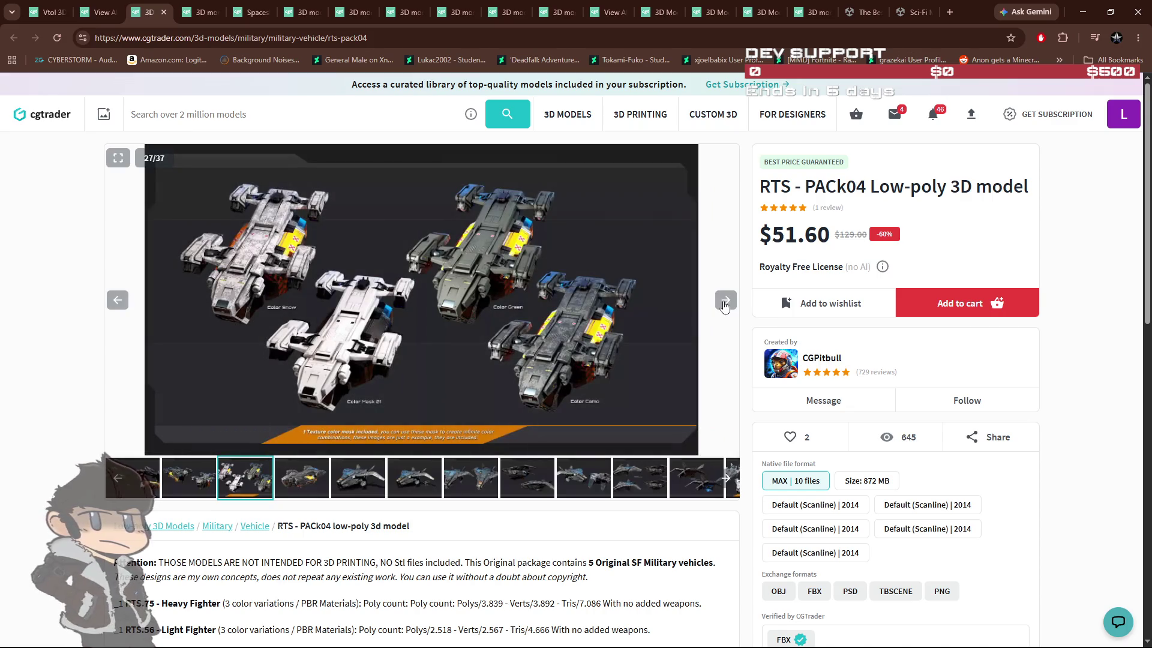
pyautogui.click(725, 300)
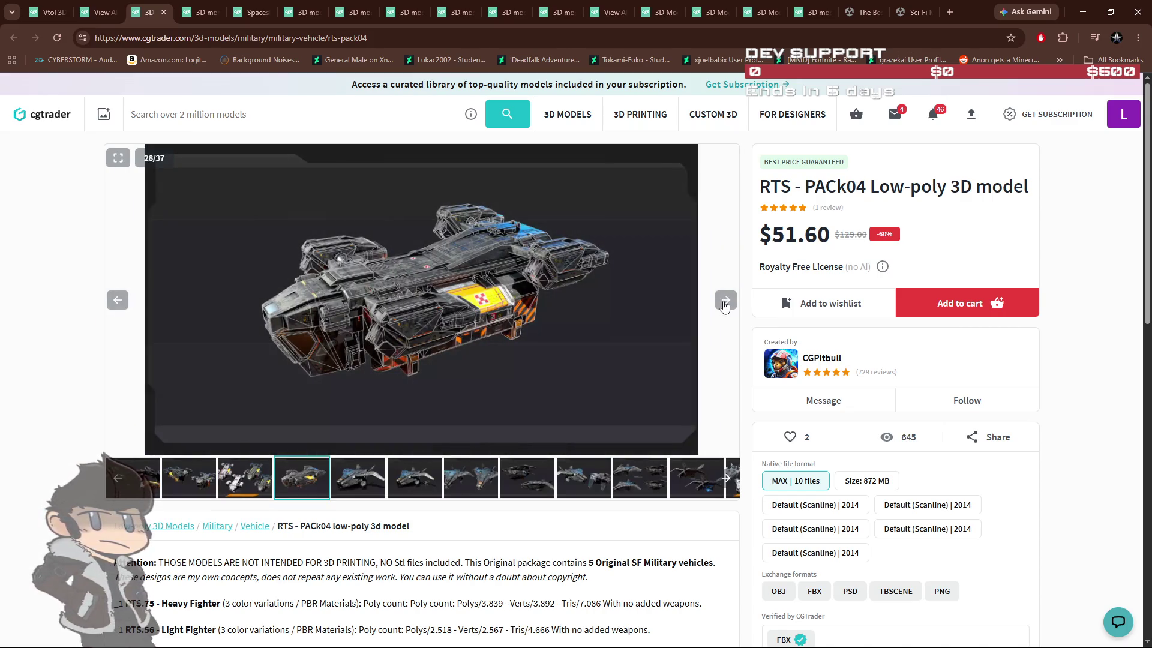
pyautogui.click(724, 300)
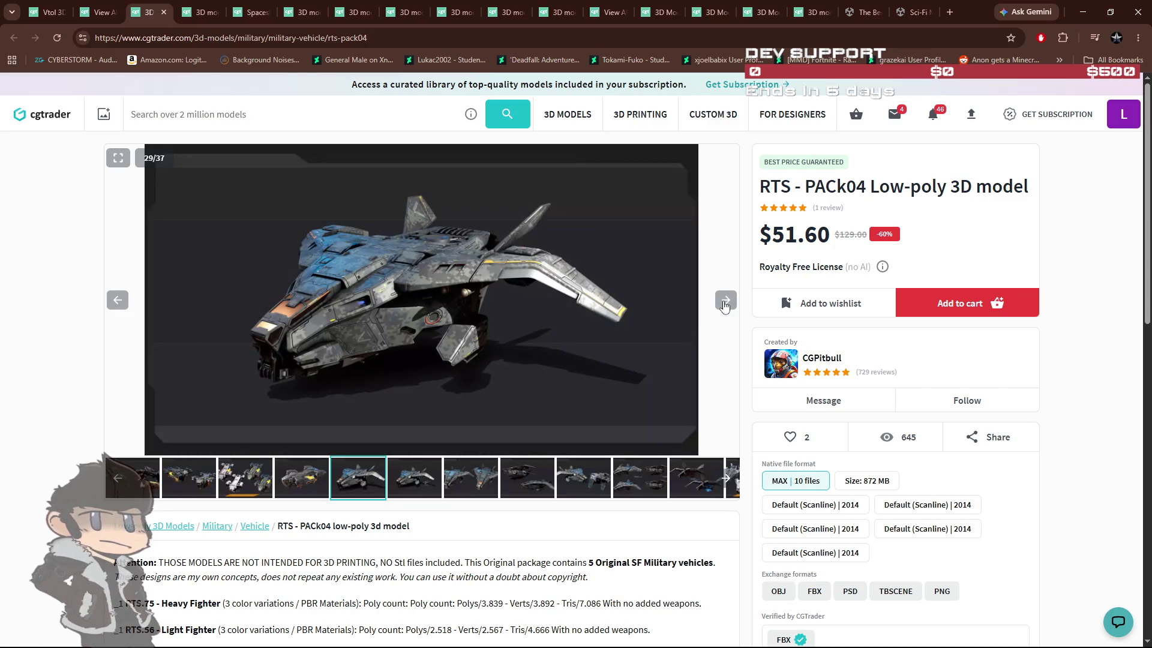
pyautogui.click(724, 300)
pyautogui.click(724, 300)
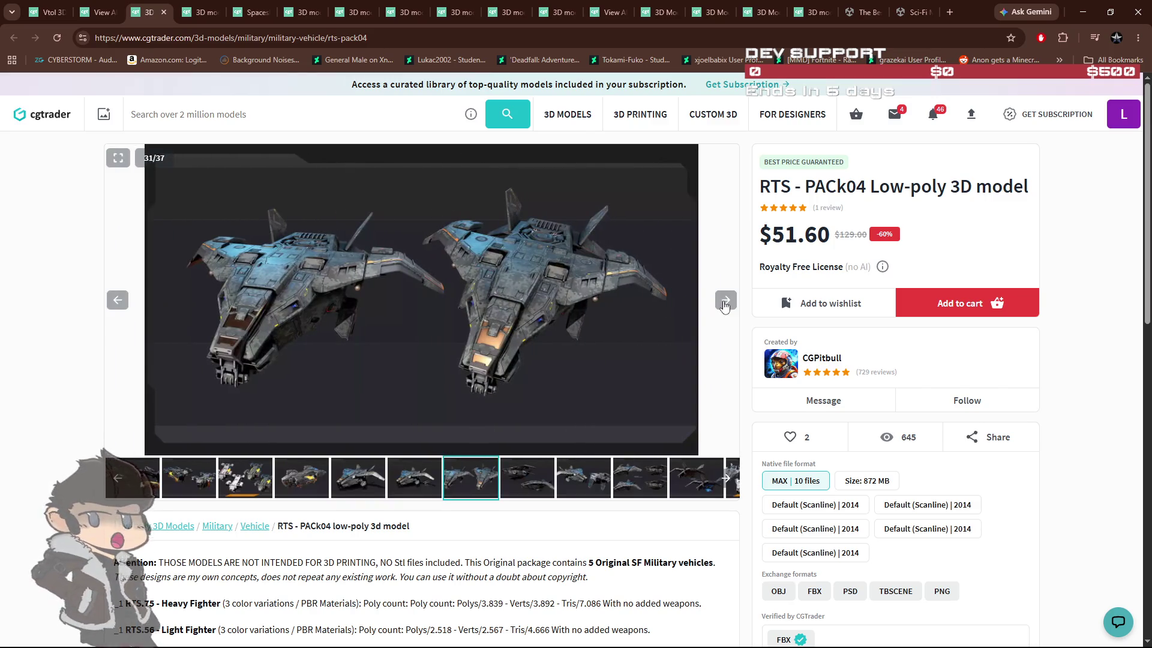
pyautogui.click(724, 300)
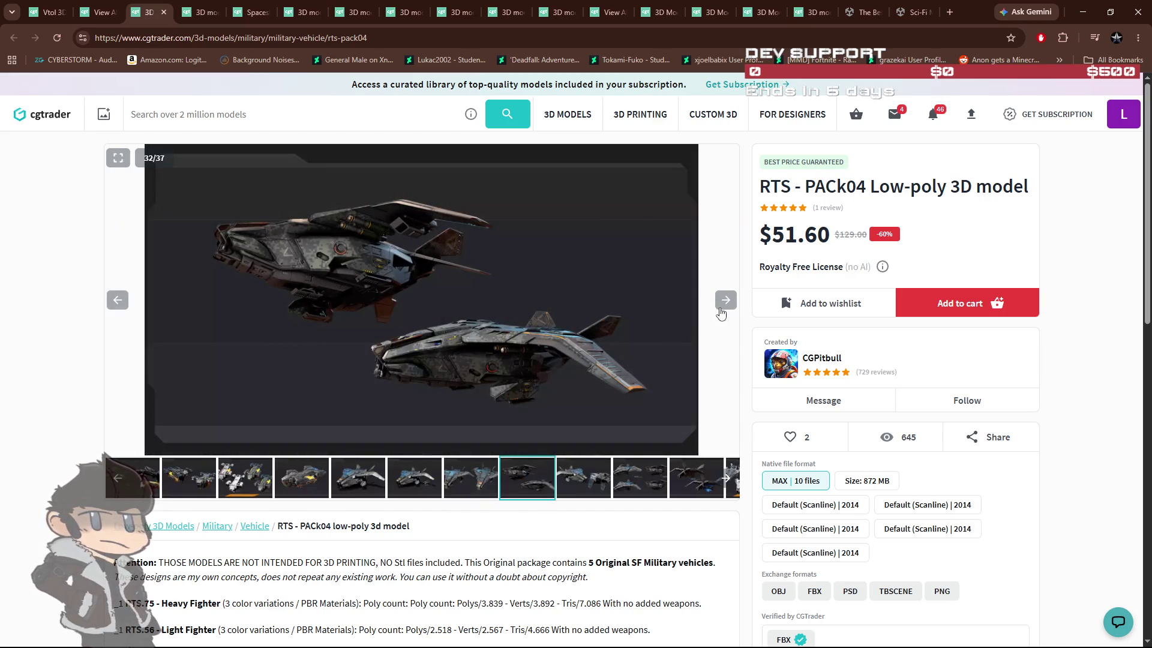
pyautogui.click(727, 302)
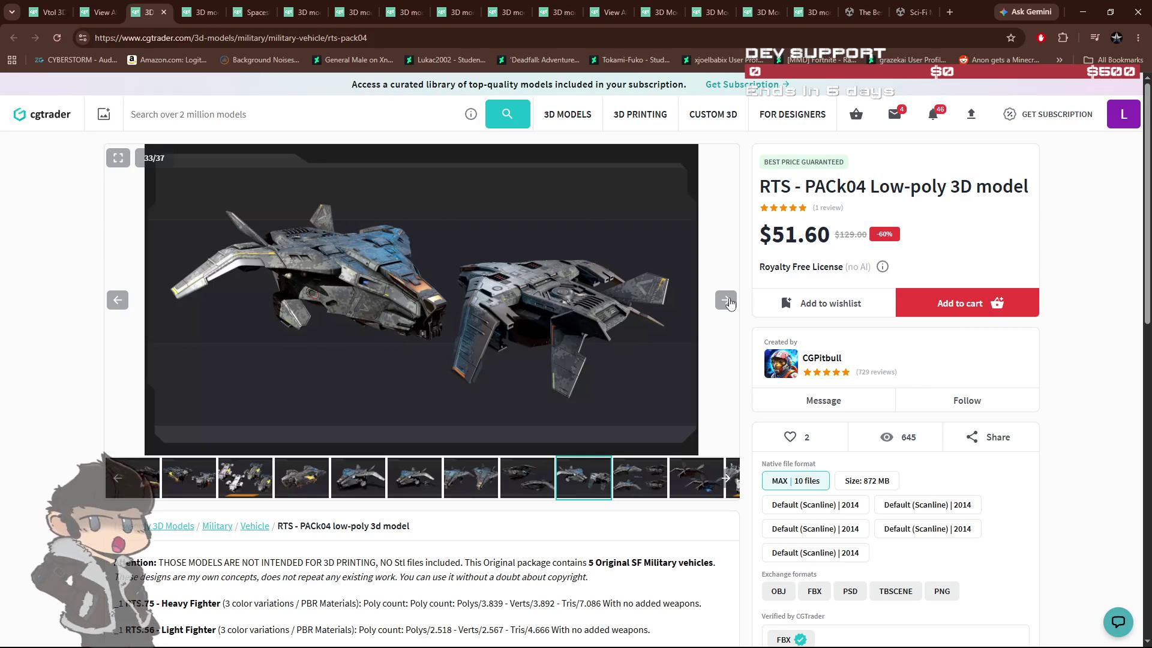
pyautogui.click(727, 301)
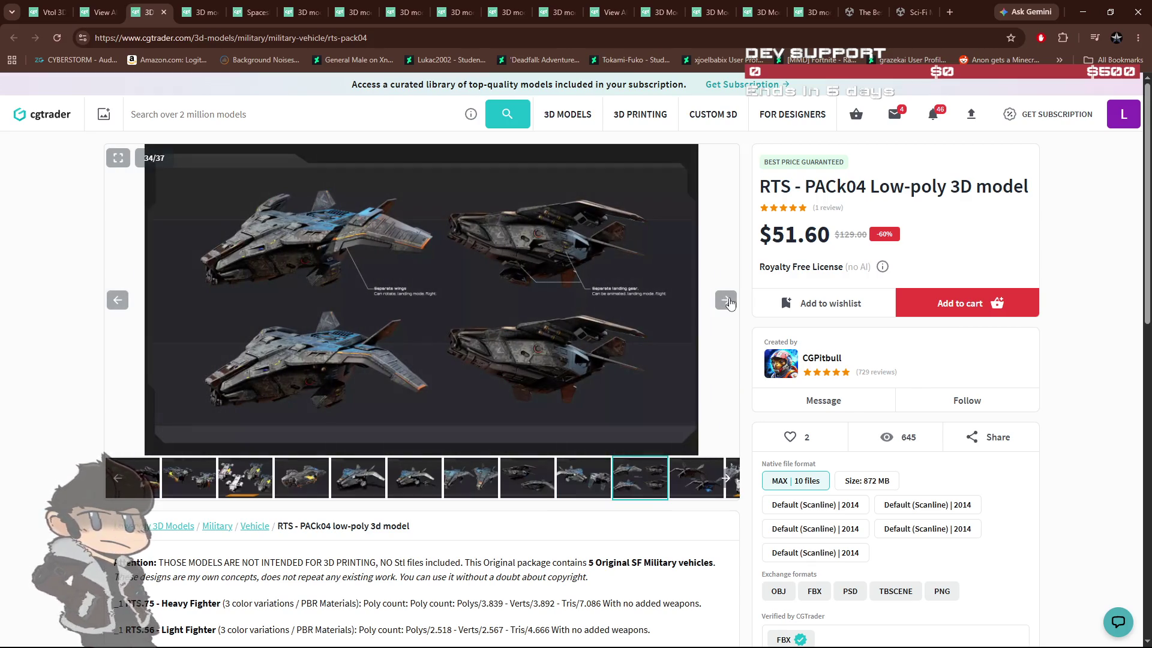
pyautogui.click(727, 302)
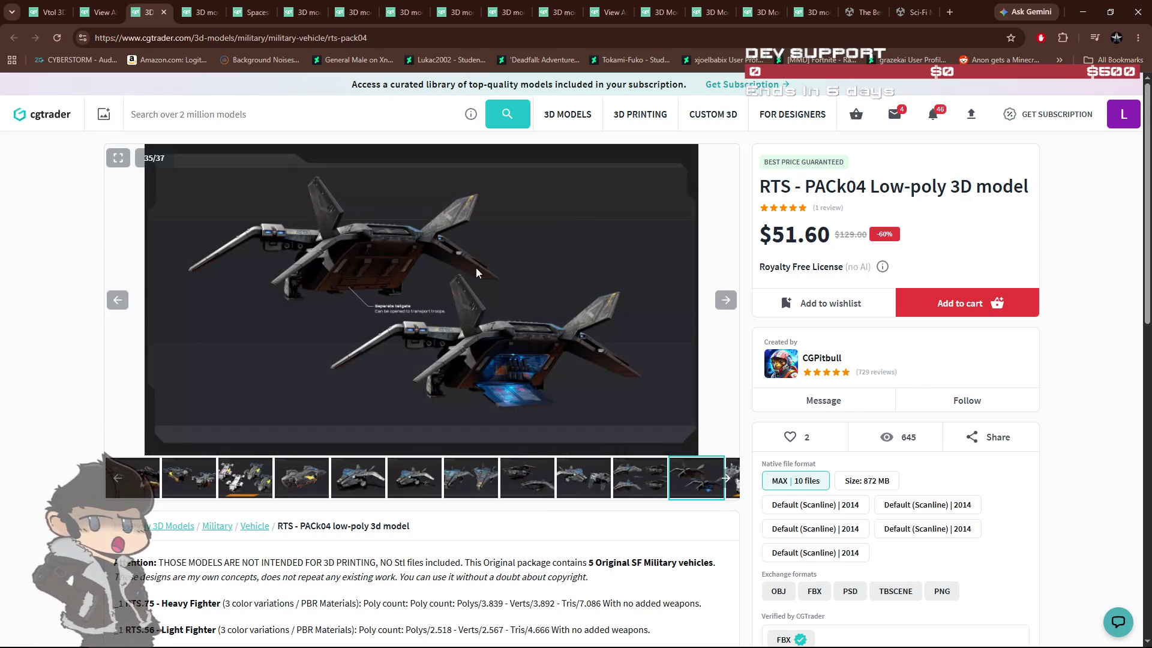
pyautogui.click(90, 17)
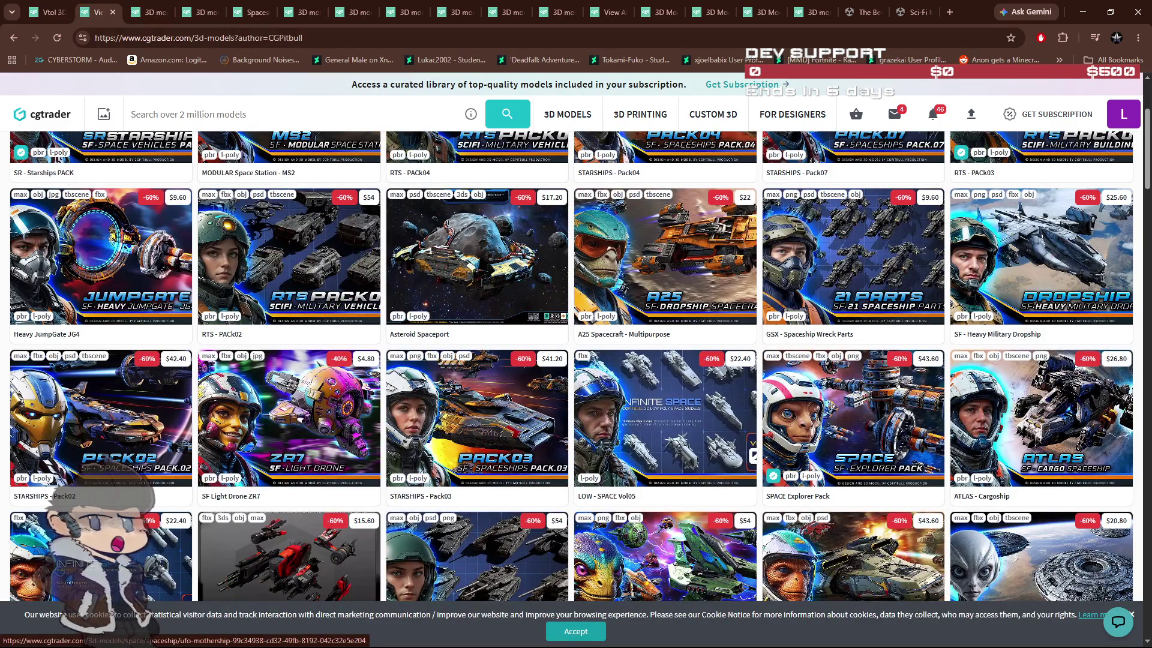
# Open DRAKX Fleet in a background tab from the creator's listing, then return to the vtol results.
pyautogui.scroll(-3, 787, 476)
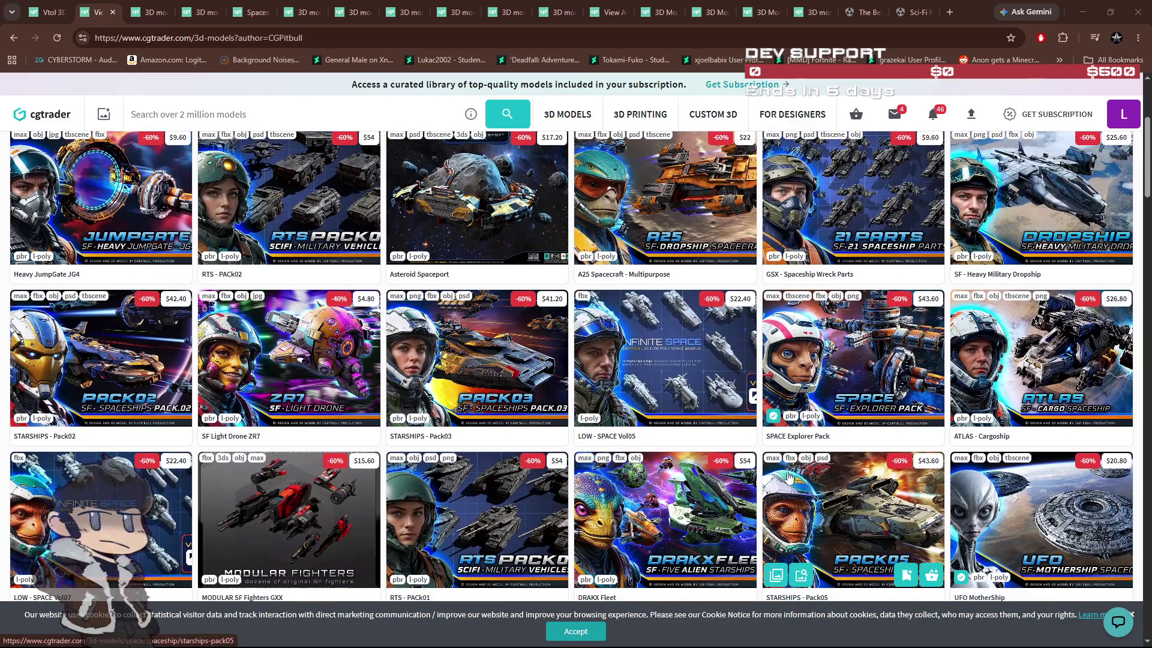
pyautogui.scroll(-1, 787, 477)
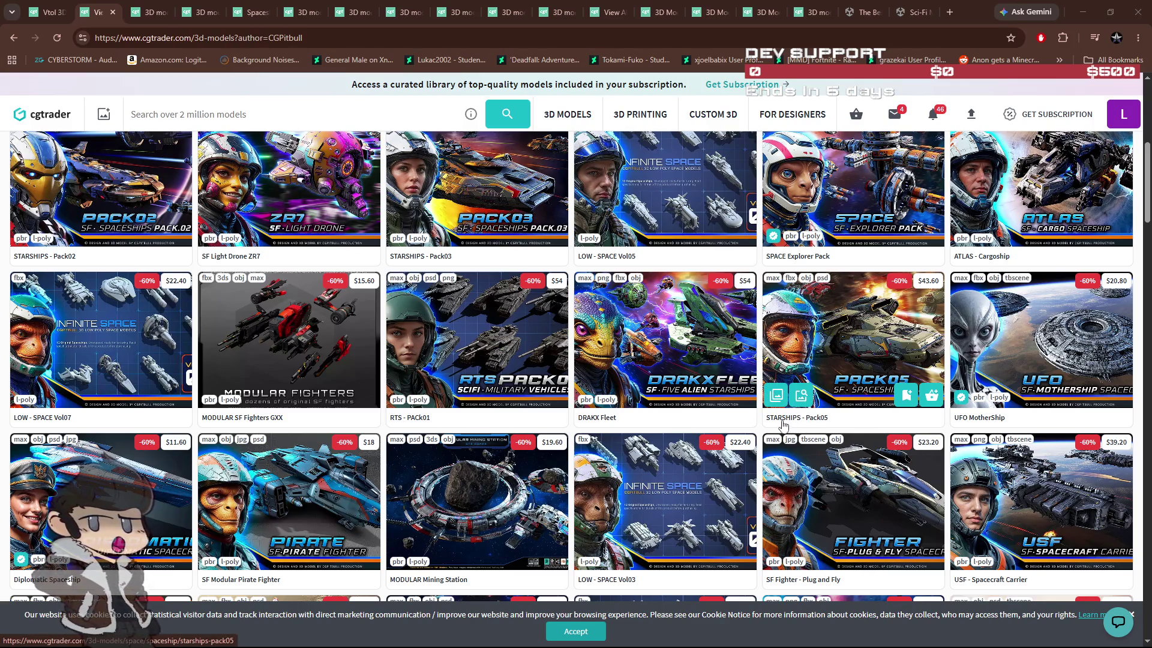
pyautogui.middleClick(800, 421)
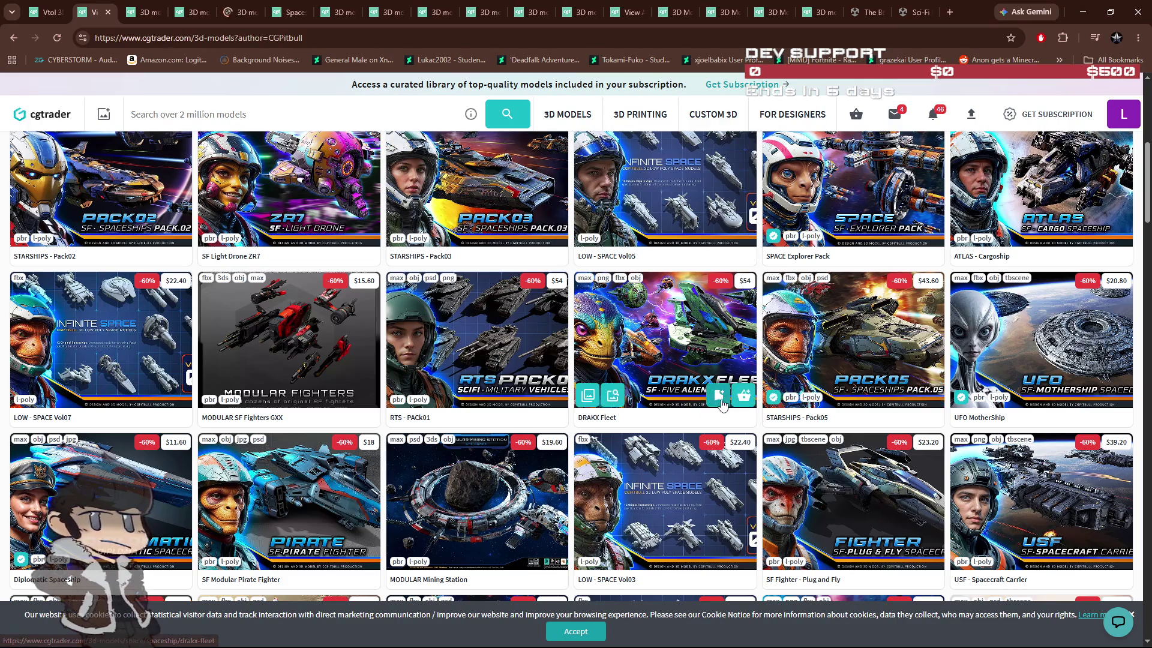
pyautogui.scroll(-2, 637, 426)
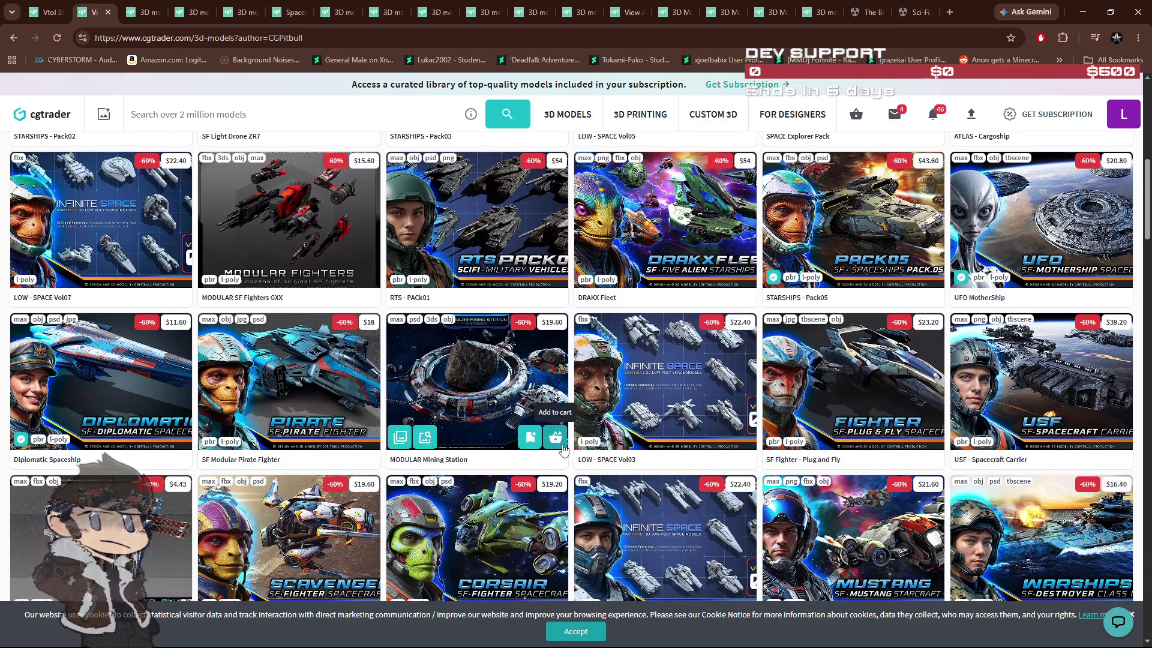
pyautogui.scroll(-4, 568, 447)
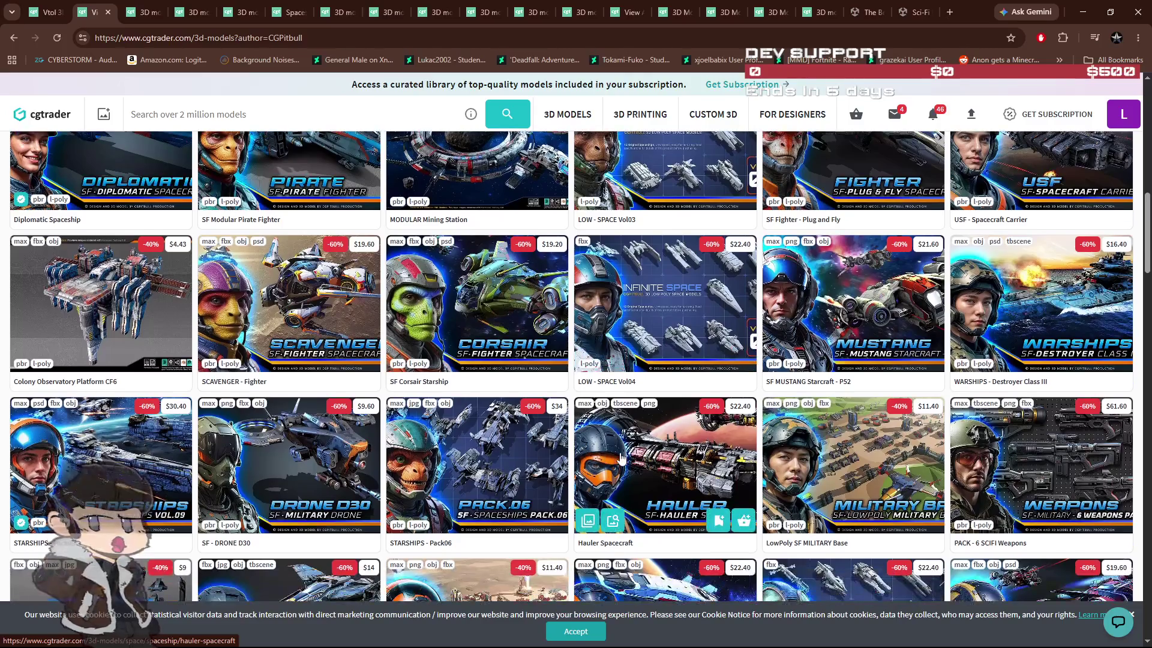
pyautogui.click(48, 12)
pyautogui.write('moon rover')
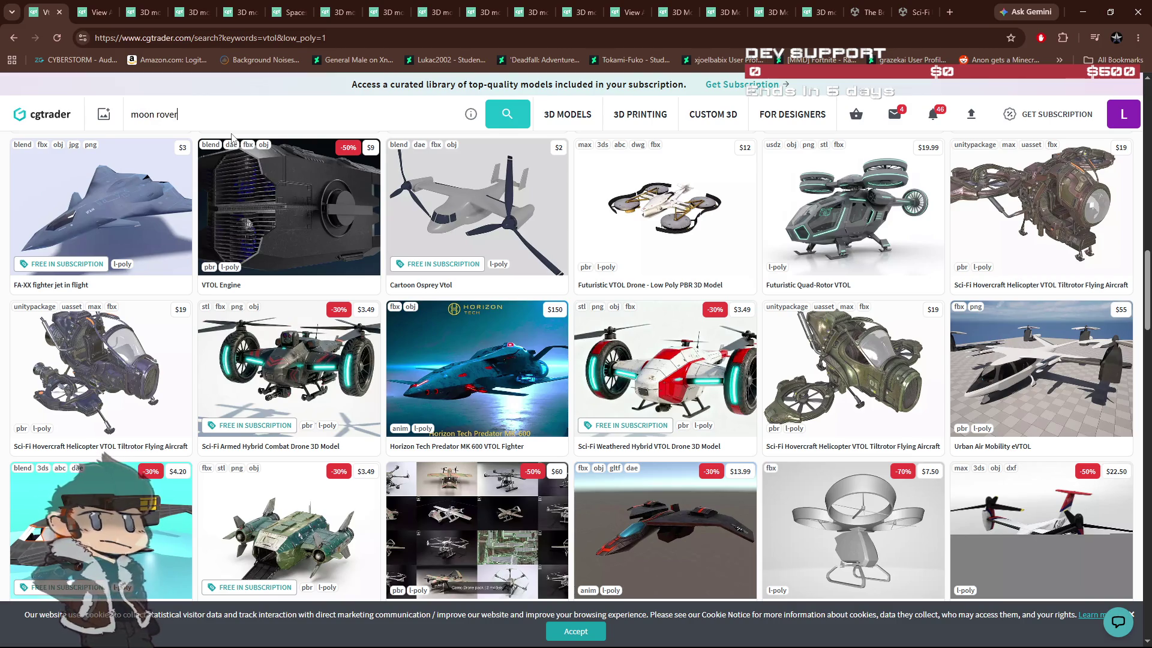
# Search for 'moon rover', browse the results, then narrow the query to just 'rover'.
pyautogui.press('Return')
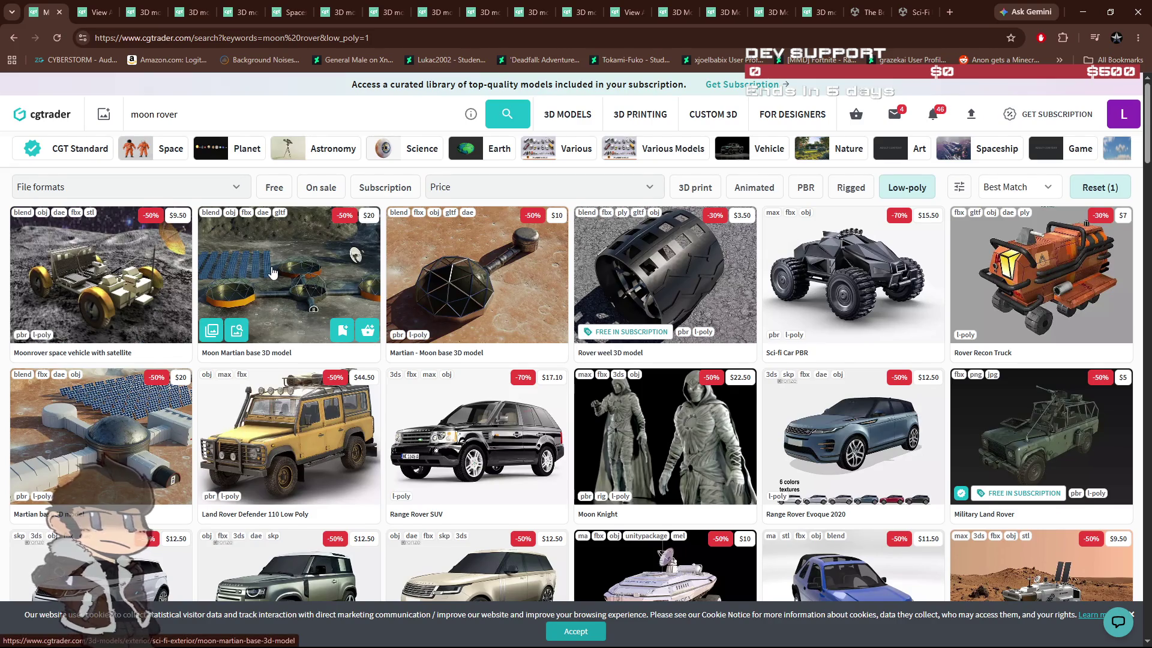
pyautogui.scroll(-9, 273, 272)
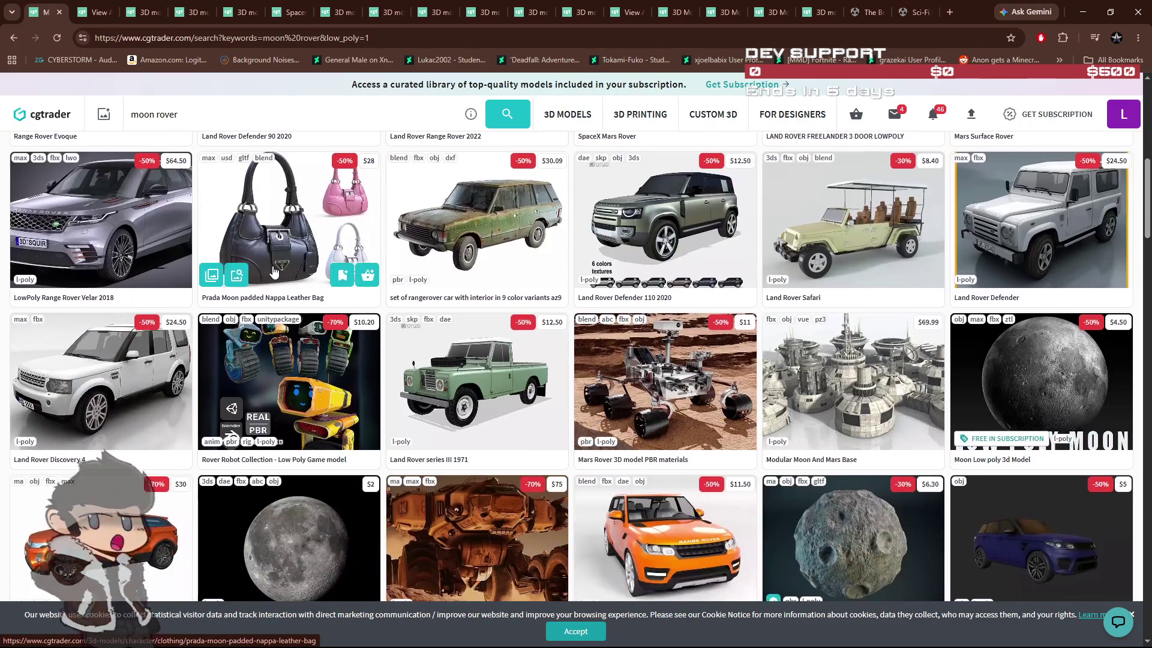
pyautogui.scroll(-3, 273, 272)
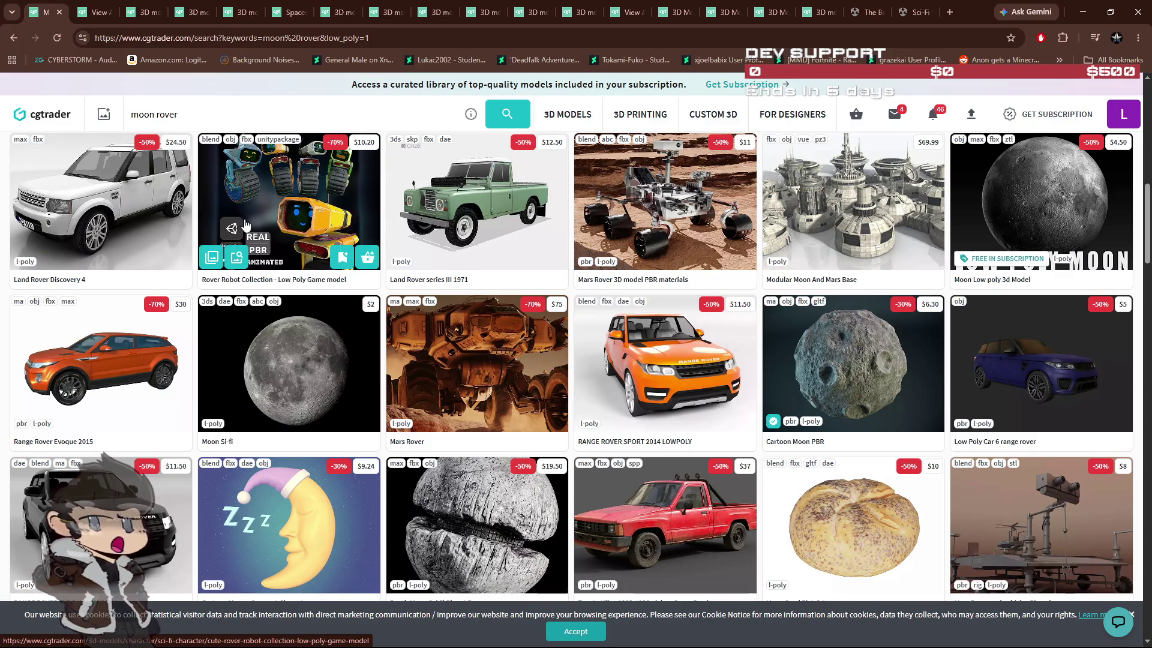
pyautogui.moveTo(156, 114); pyautogui.dragTo(114, 122)
pyautogui.press('BackSpace')
pyautogui.press('Return')
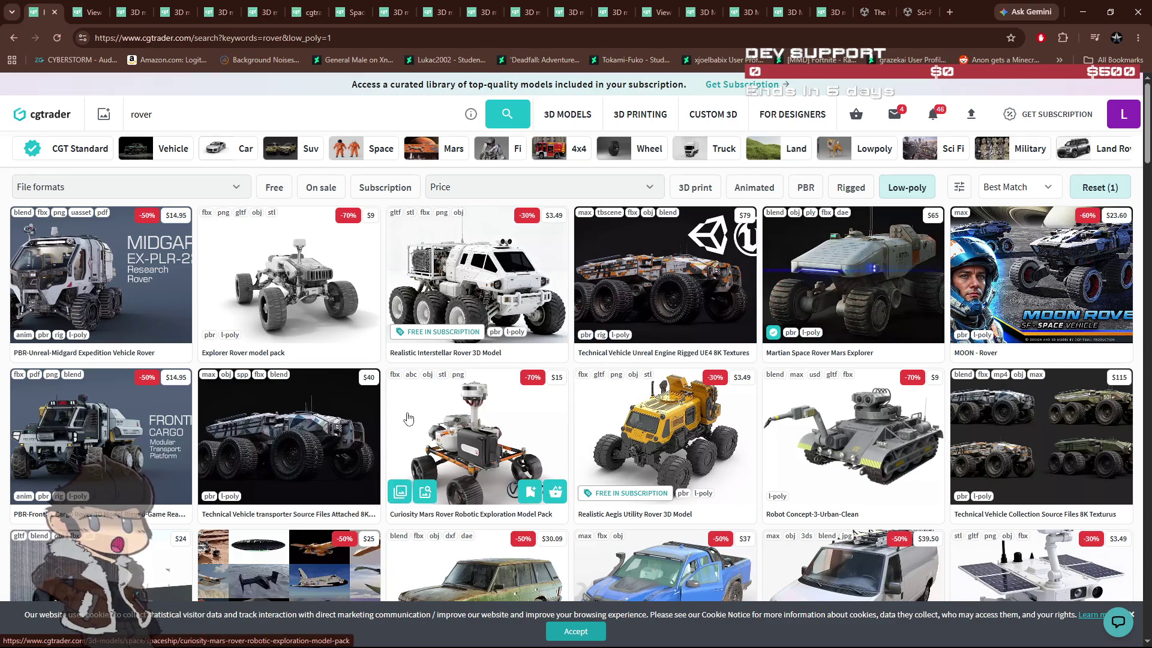
# Cycle through the open tabs to reach the Technical Vehicle product page.
pyautogui.click(96, 12)
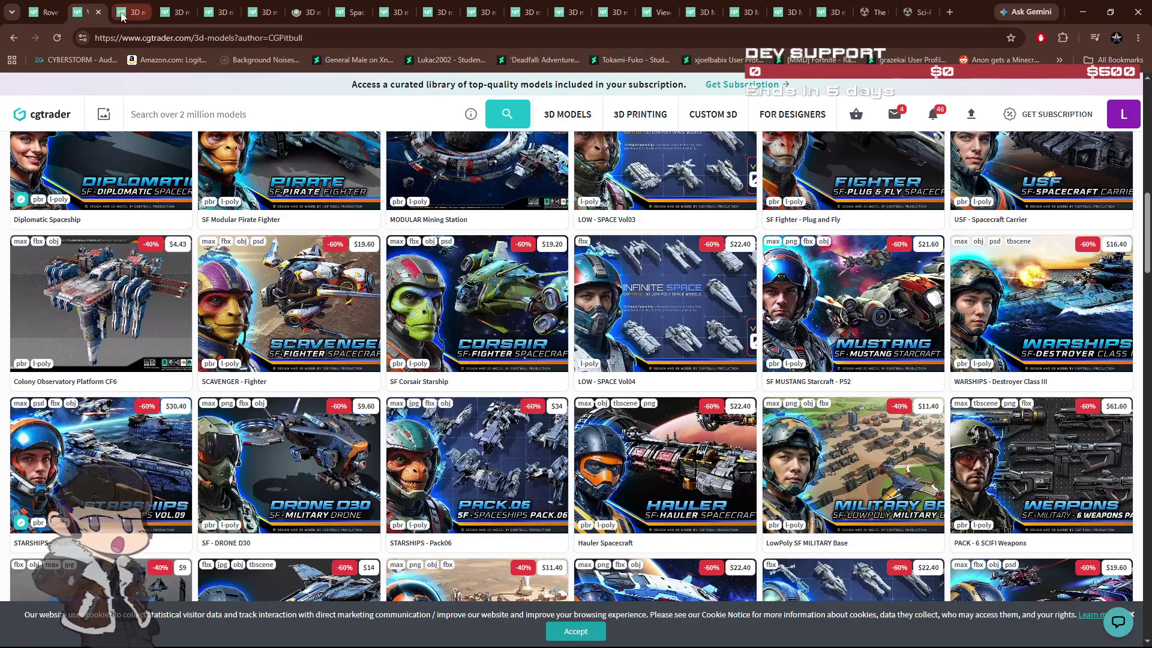
pyautogui.click(127, 12)
pyautogui.click(299, 13)
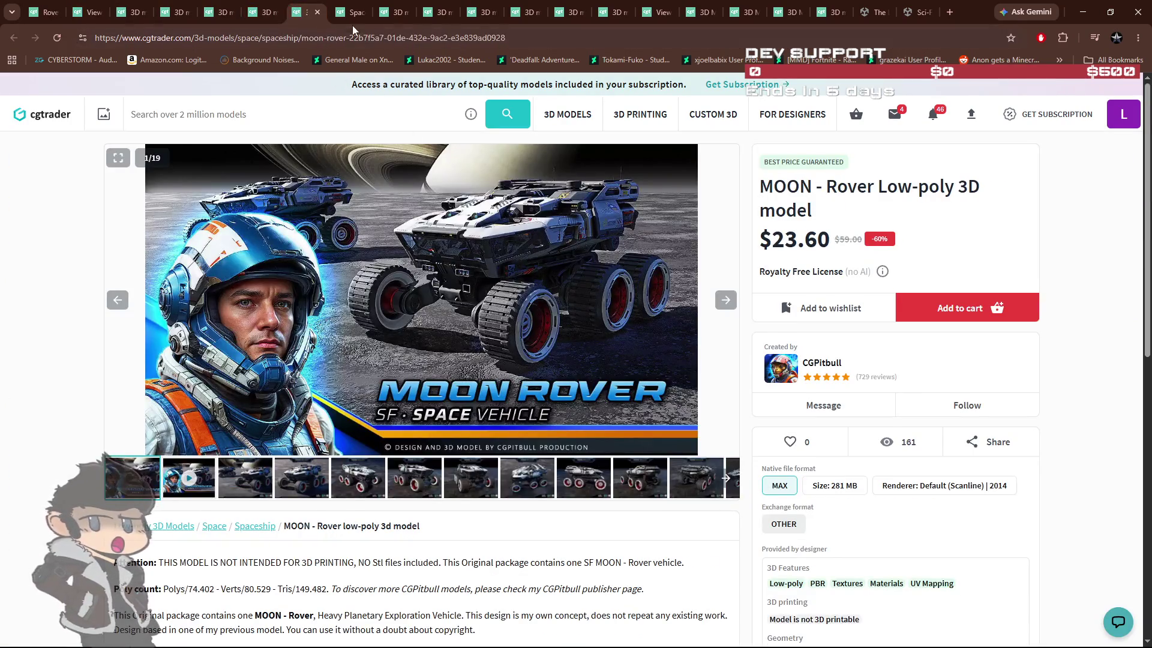
pyautogui.click(346, 16)
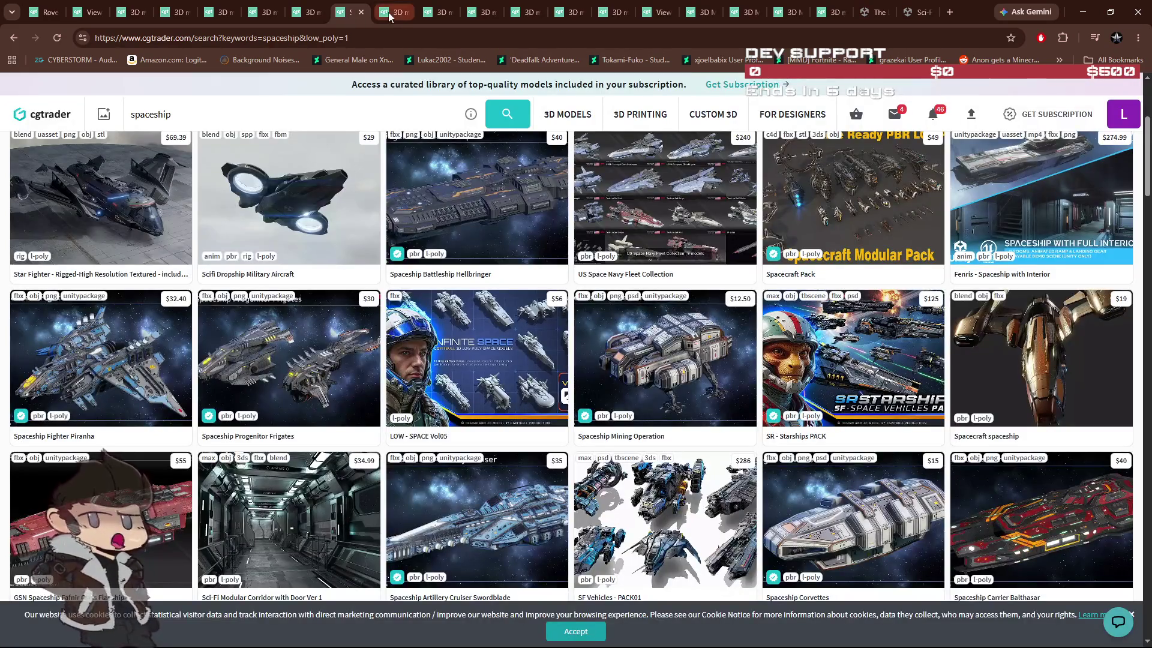
pyautogui.click(293, 16)
pyautogui.click(265, 16)
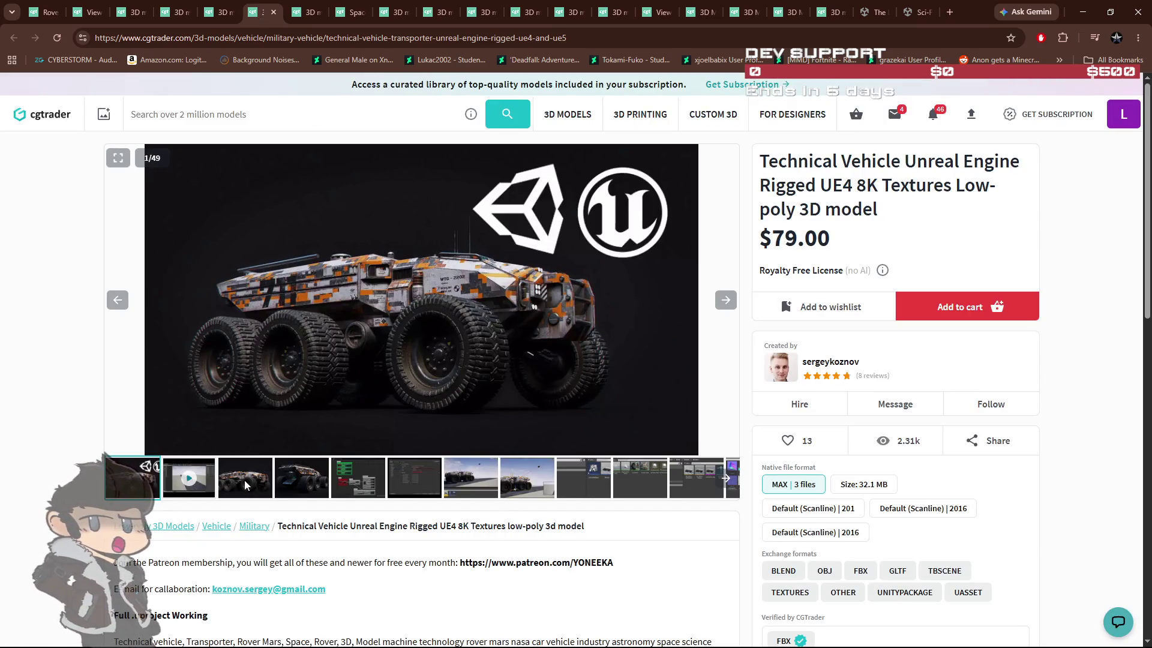
# View Technical Vehicle gallery images 4, 7 and 8, then return to the Unity editor.
pyautogui.click(303, 483)
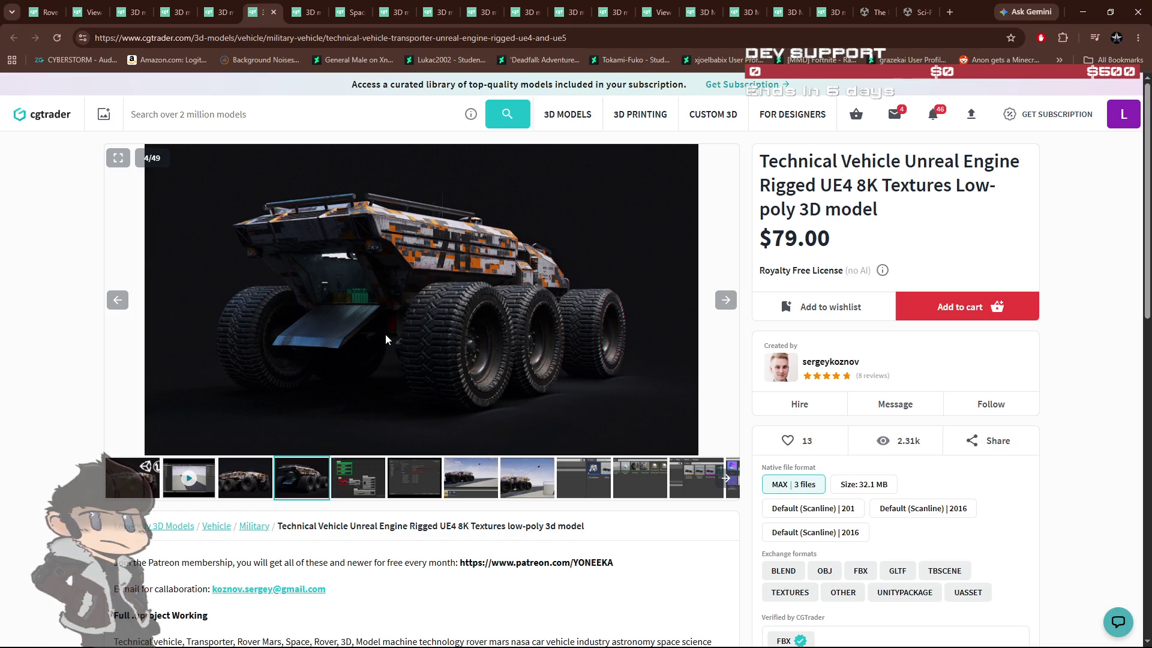
pyautogui.click(451, 485)
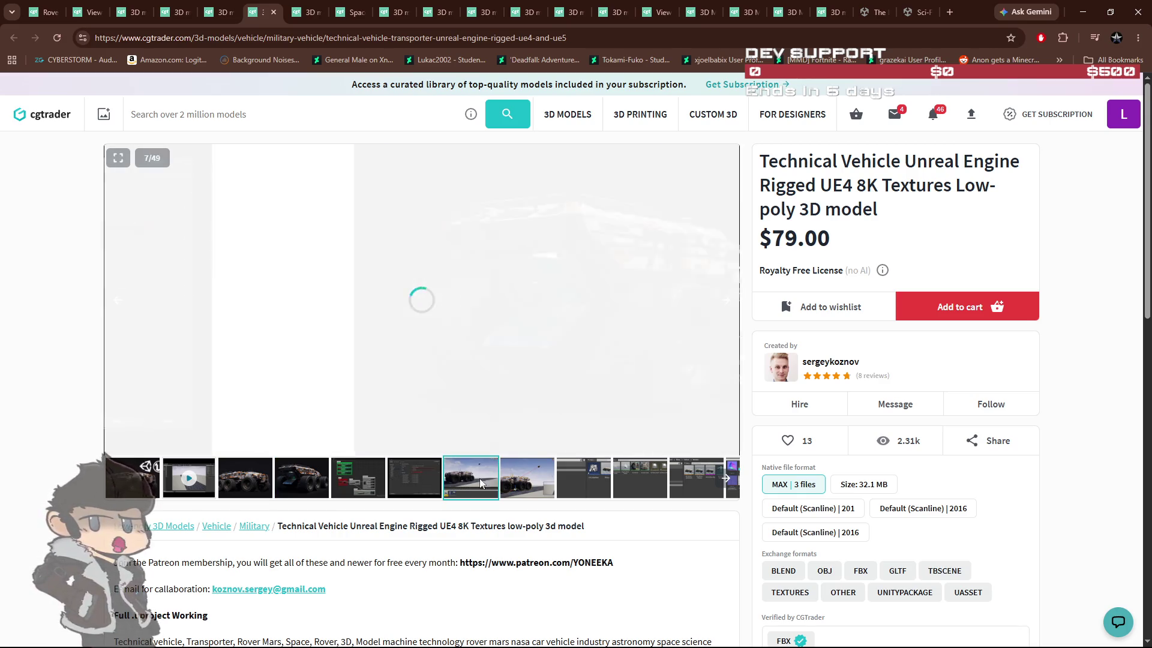
pyautogui.click(523, 482)
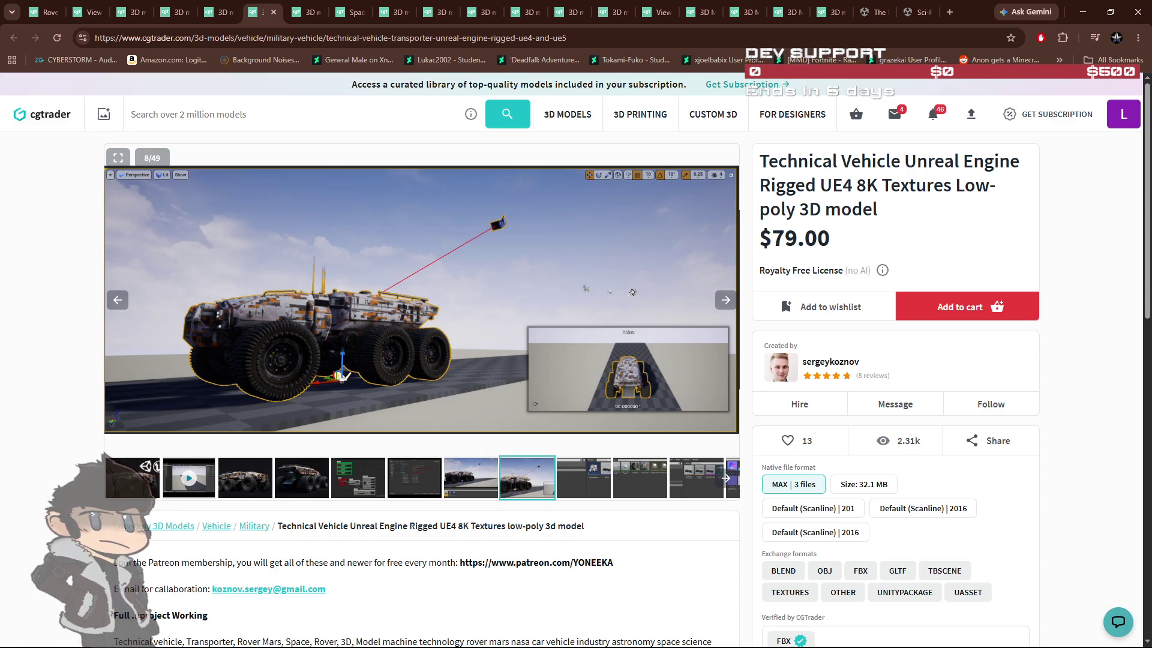
pyautogui.hotkey('alt', 'Tab')
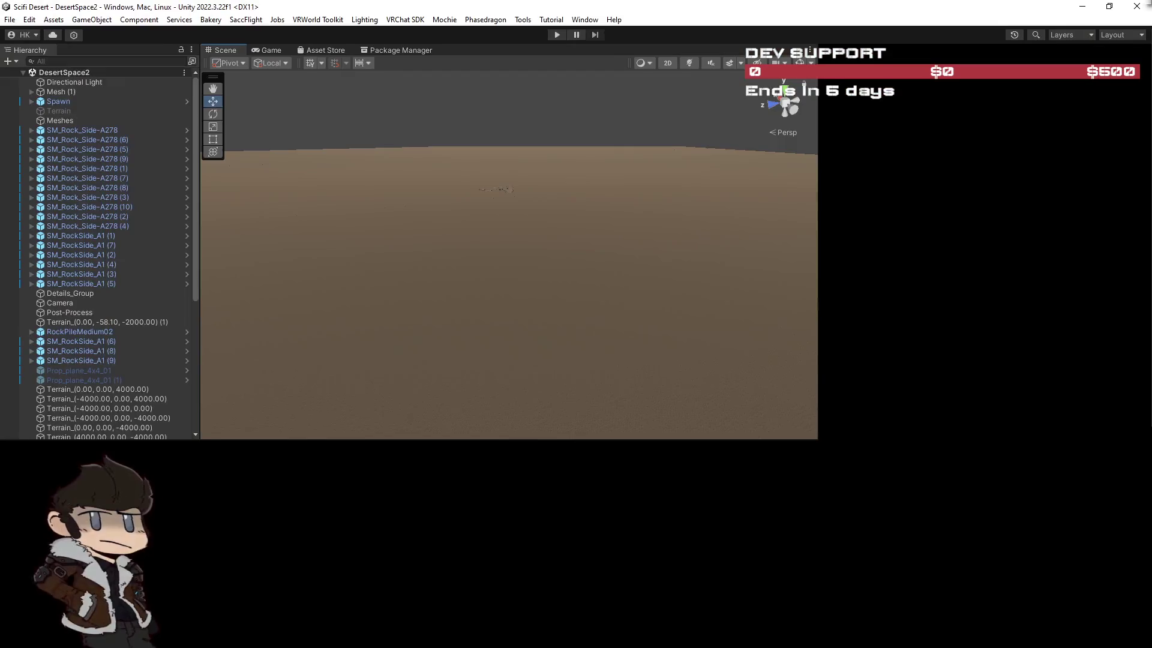
# Select the CarSet-SampleCVS2 1 1 (1) vehicle, turn on scene lighting and sky effects, and frame it.
pyautogui.moveTo(577, 204); pyautogui.dragTo(584, 207)
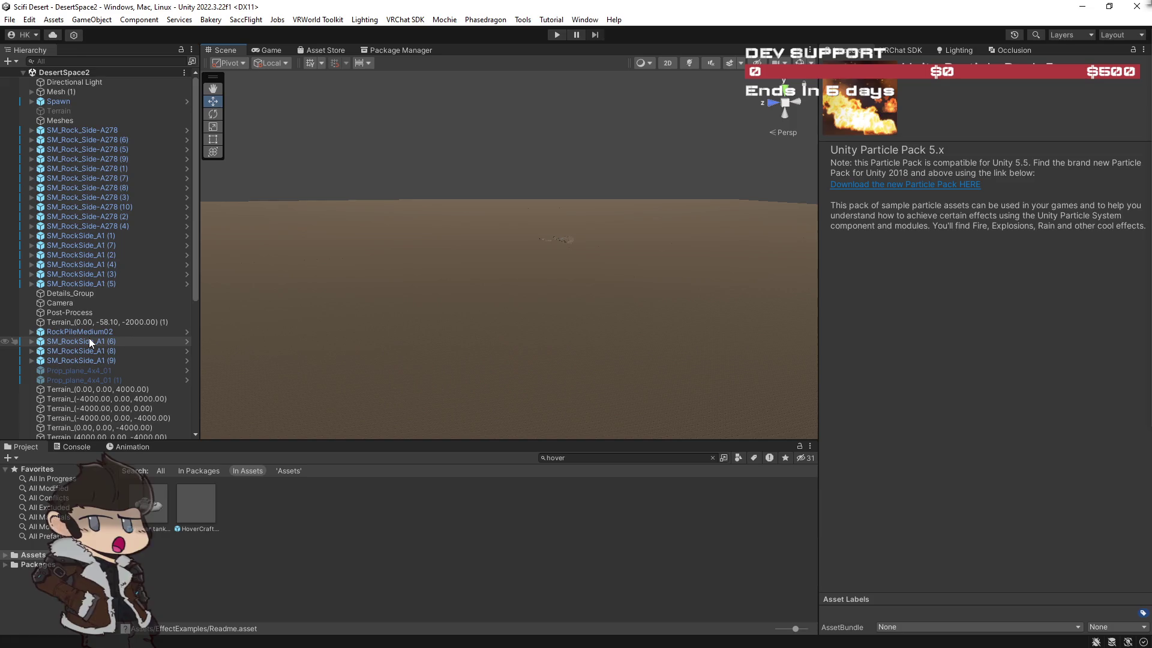
pyautogui.scroll(-6, 89, 337)
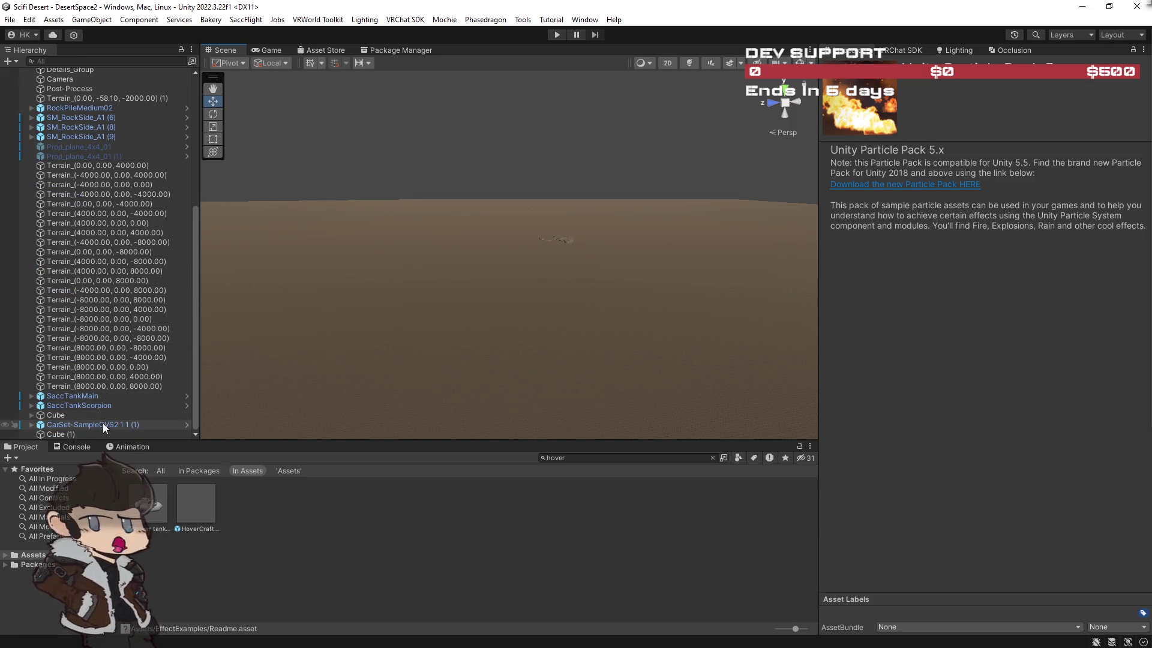
pyautogui.click(92, 425)
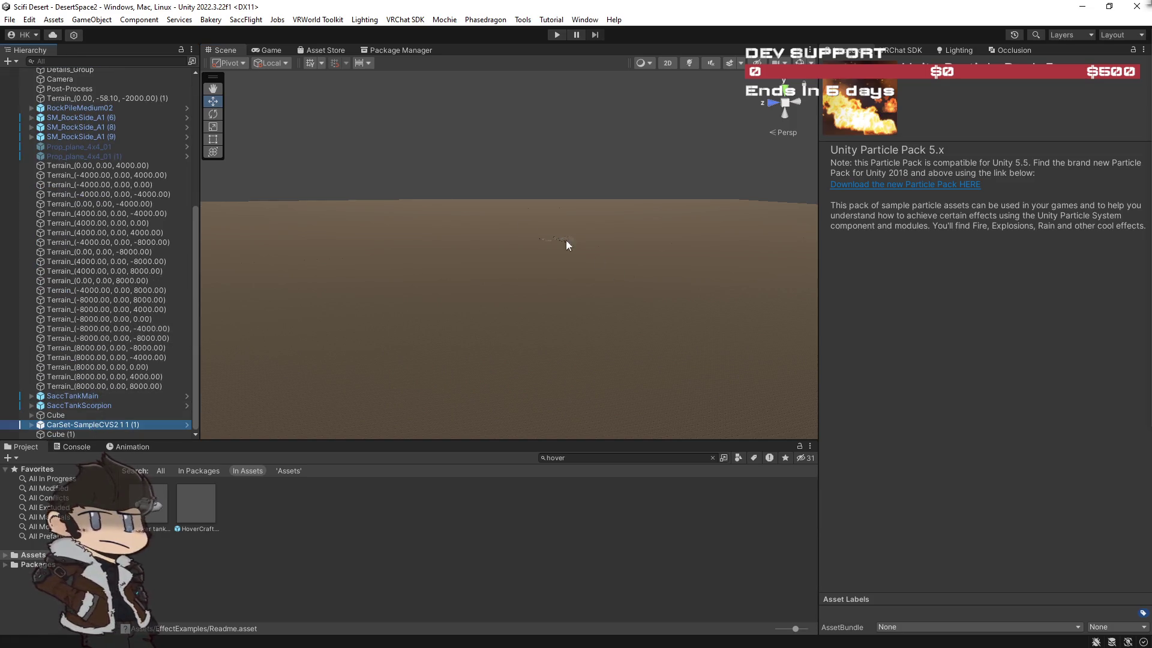
pyautogui.click(690, 62)
pyautogui.click(729, 62)
pyautogui.press('f')
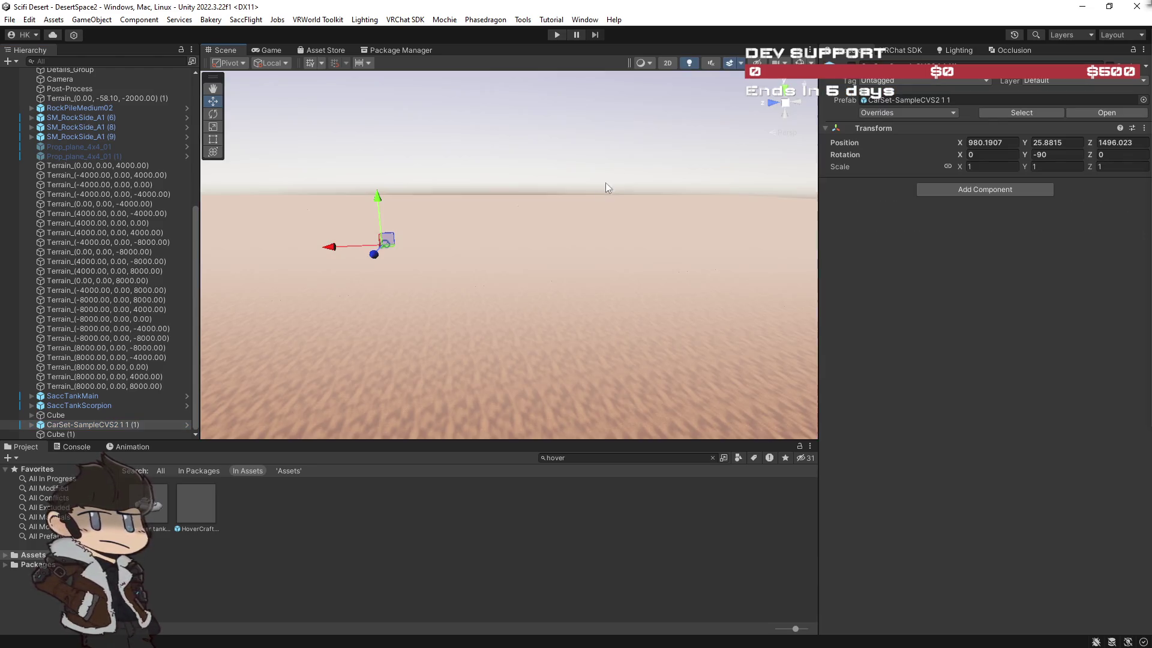
pyautogui.moveTo(541, 225); pyautogui.dragTo(501, 239)
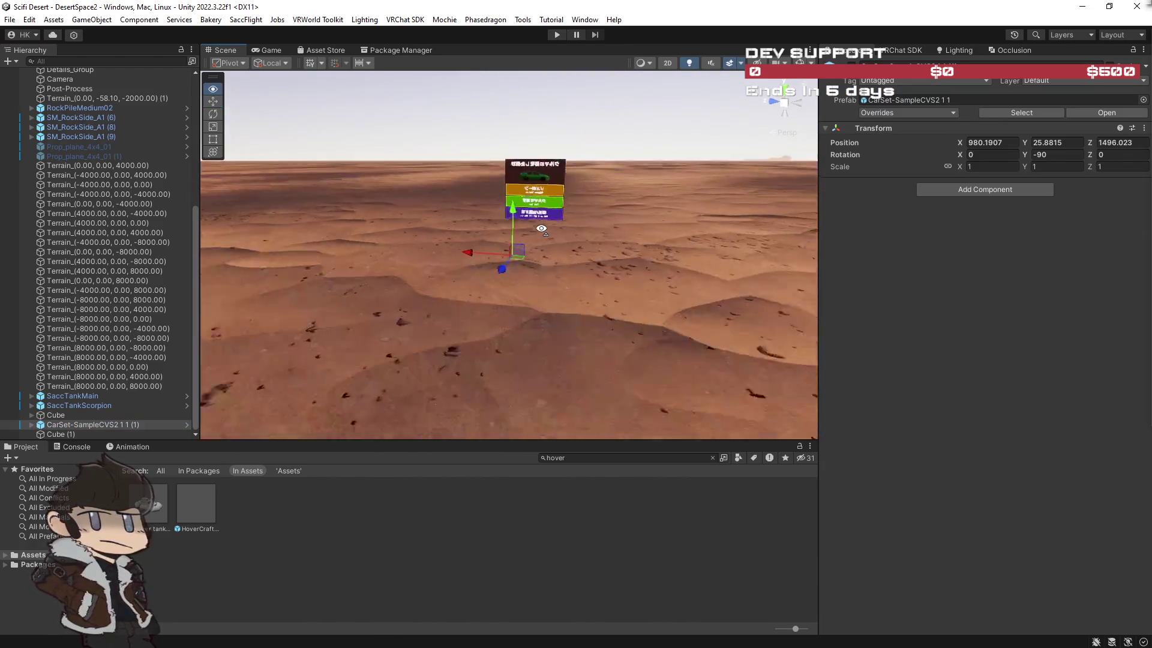
pyautogui.press('f')
pyautogui.moveTo(578, 237)
pyautogui.mouseDown()
pyautogui.moveTo(462, 223)
pyautogui.moveTo(440, 210)
pyautogui.moveTo(420, 194)
pyautogui.moveTo(457, 146)
pyautogui.moveTo(600, 232)
pyautogui.moveTo(568, 253)
pyautogui.moveTo(466, 268)
pyautogui.moveTo(534, 211)
pyautogui.moveTo(686, 235)
pyautogui.moveTo(560, 260)
pyautogui.moveTo(597, 314)
pyautogui.moveTo(680, 307)
pyautogui.moveTo(460, 326)
pyautogui.moveTo(453, 342)
pyautogui.moveTo(409, 346)
pyautogui.moveTo(337, 342)
pyautogui.moveTo(650, 367)
pyautogui.moveTo(542, 352)
pyautogui.moveTo(424, 311)
pyautogui.moveTo(305, 309)
pyautogui.moveTo(470, 319)
pyautogui.moveTo(351, 294)
pyautogui.moveTo(496, 291)
pyautogui.moveTo(668, 307)
pyautogui.moveTo(524, 230)
pyautogui.mouseUp()
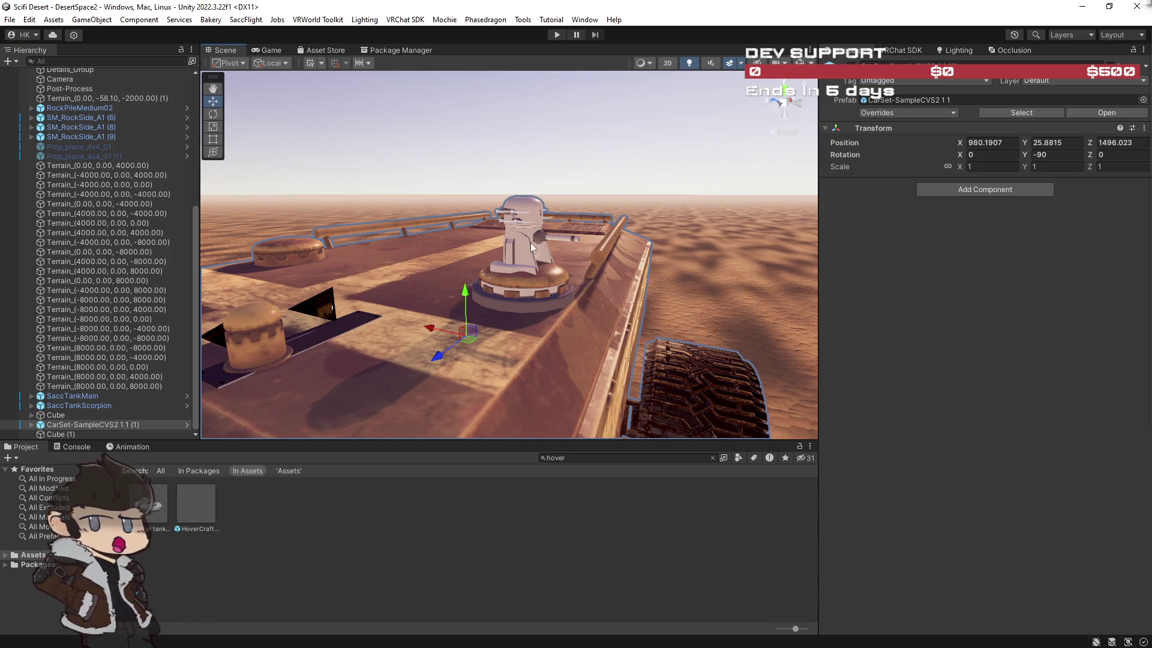
# Select the turret pitch rotator and AAGunExplosion sound object, then show the AAGunExplode animation timeline.
pyautogui.click(555, 296)
pyautogui.moveTo(555, 296)
pyautogui.mouseDown()
pyautogui.moveTo(601, 322)
pyautogui.moveTo(578, 351)
pyautogui.moveTo(360, 384)
pyautogui.mouseUp()
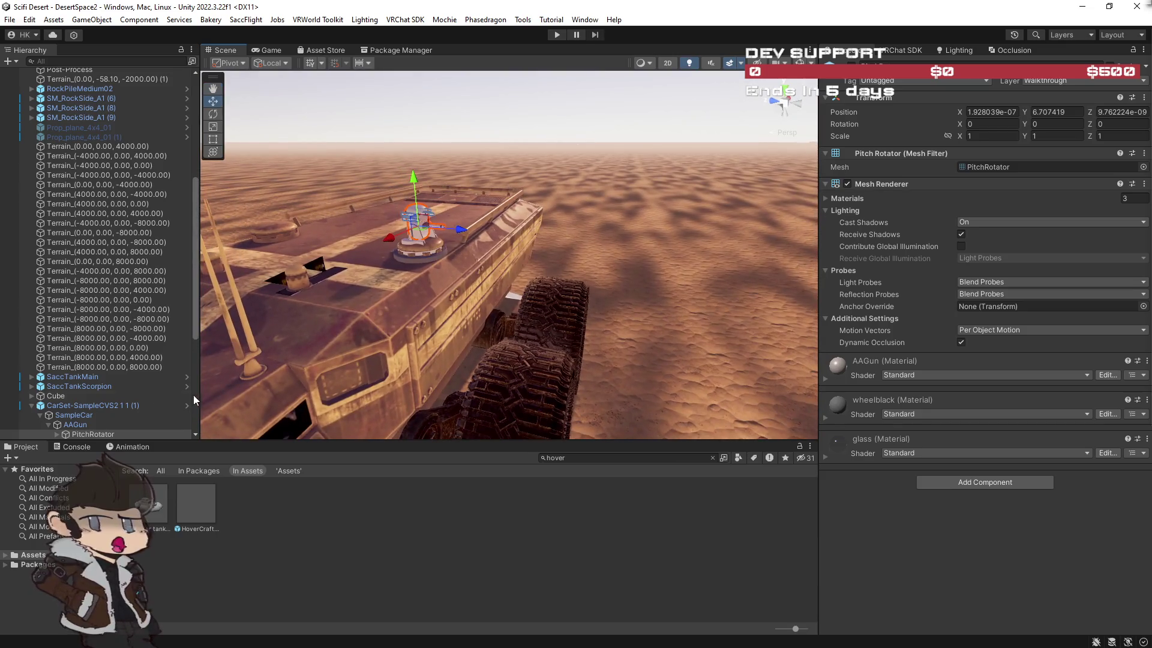
pyautogui.scroll(-3, 66, 390)
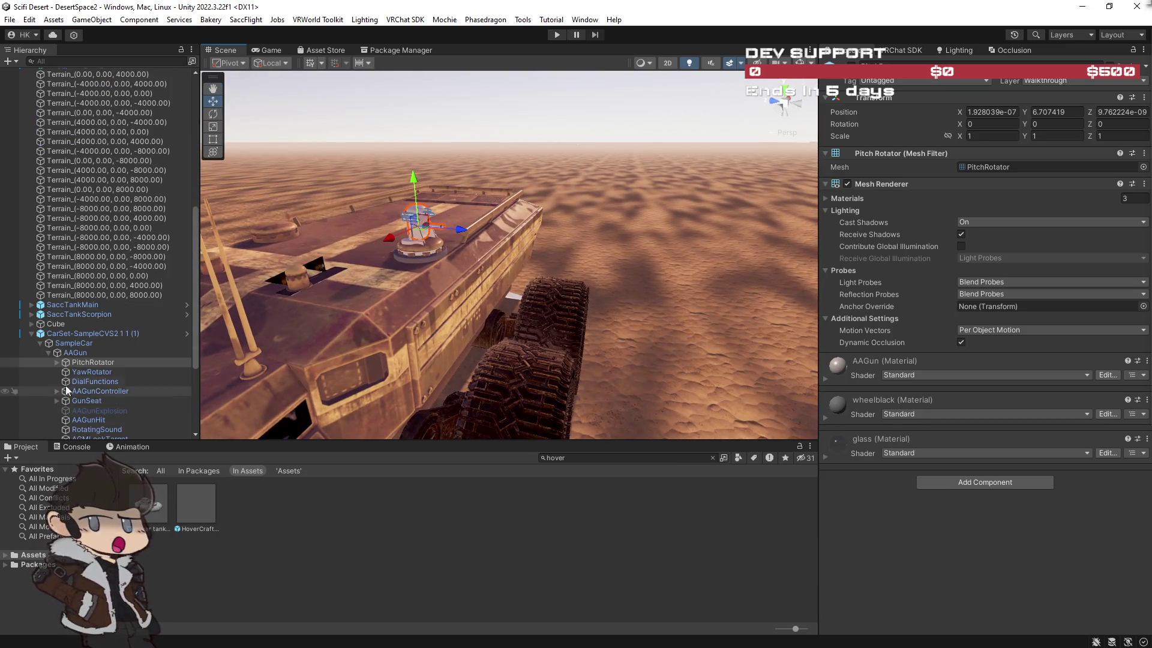
pyautogui.click(89, 410)
pyautogui.moveTo(402, 345); pyautogui.dragTo(347, 366)
pyautogui.scroll(-3, 96, 359)
pyautogui.click(126, 446)
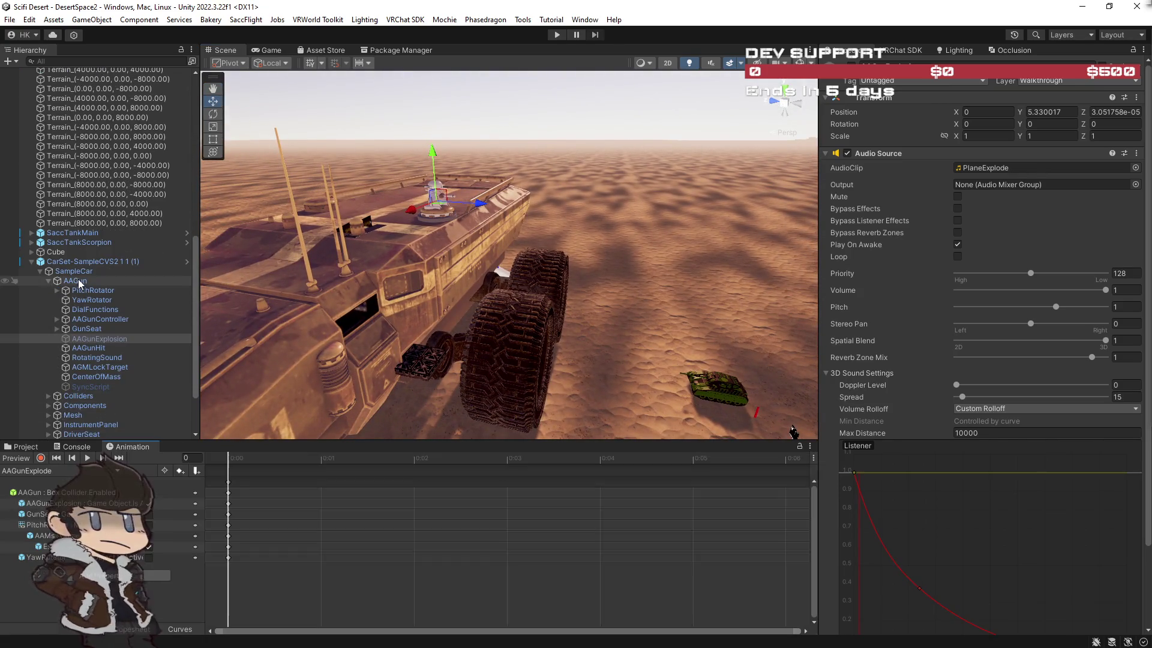
# Orbit back to the tank and inspect the AAGunController's anti-air gun settings.
pyautogui.moveTo(447, 282); pyautogui.dragTo(444, 300)
pyautogui.moveTo(468, 354)
pyautogui.mouseDown()
pyautogui.moveTo(474, 367)
pyautogui.moveTo(455, 360)
pyautogui.mouseUp()
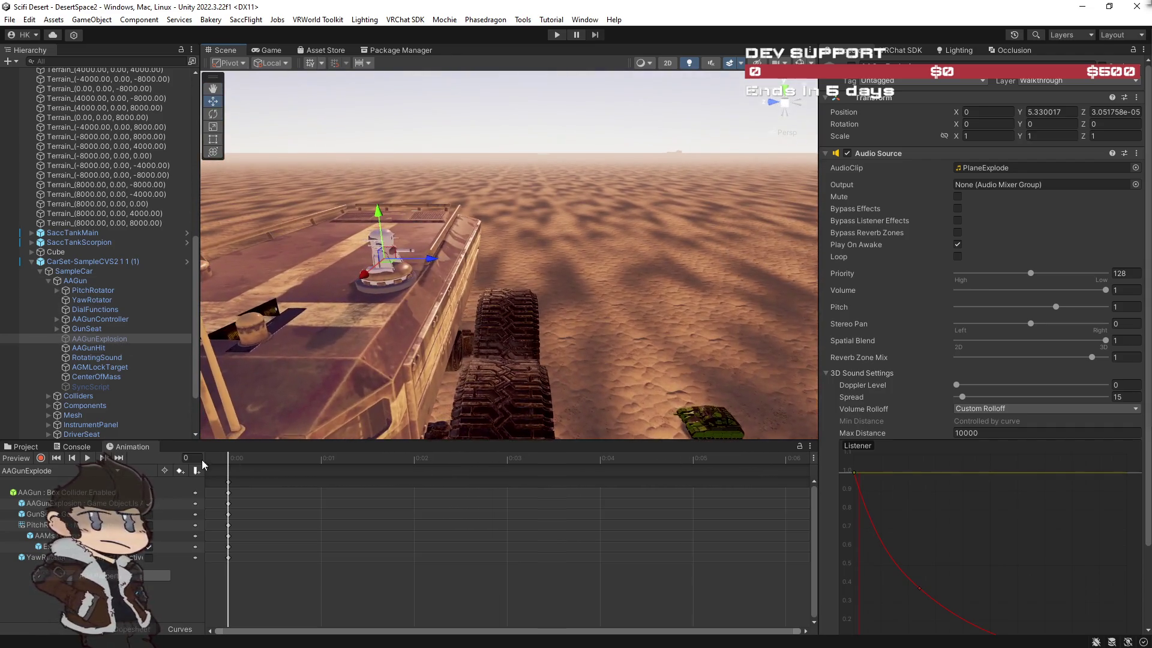
pyautogui.click(87, 320)
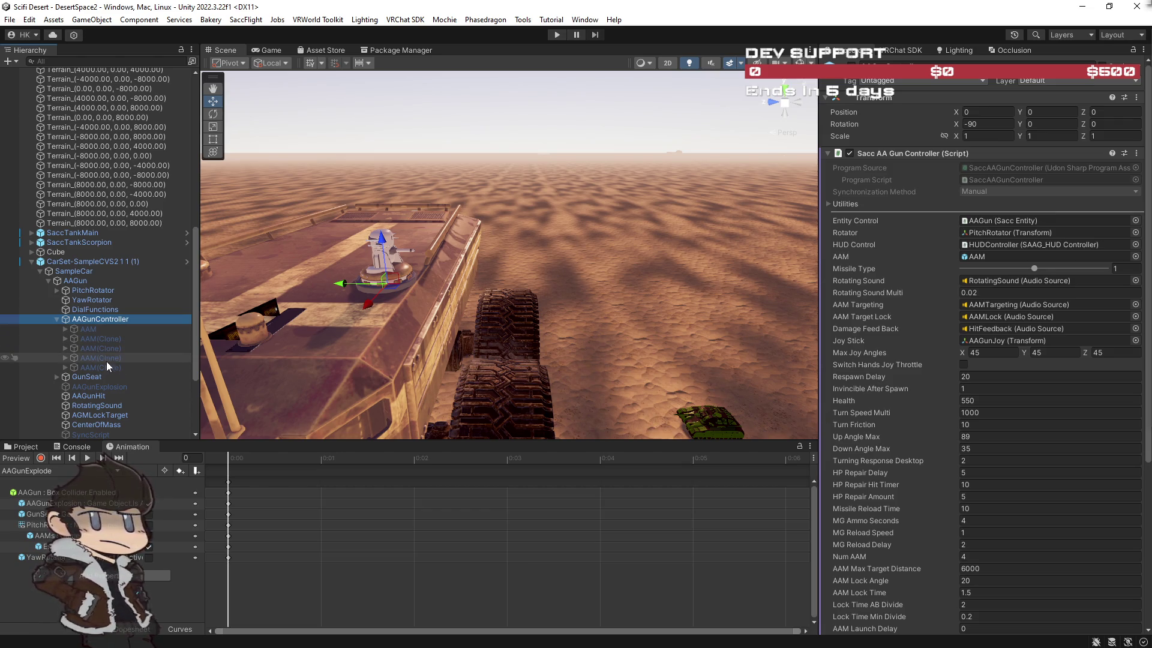
# Expand SampleCar's Sounds and inspect the Horn sound settings.
pyautogui.click(81, 386)
pyautogui.click(57, 376)
pyautogui.scroll(-3, 80, 326)
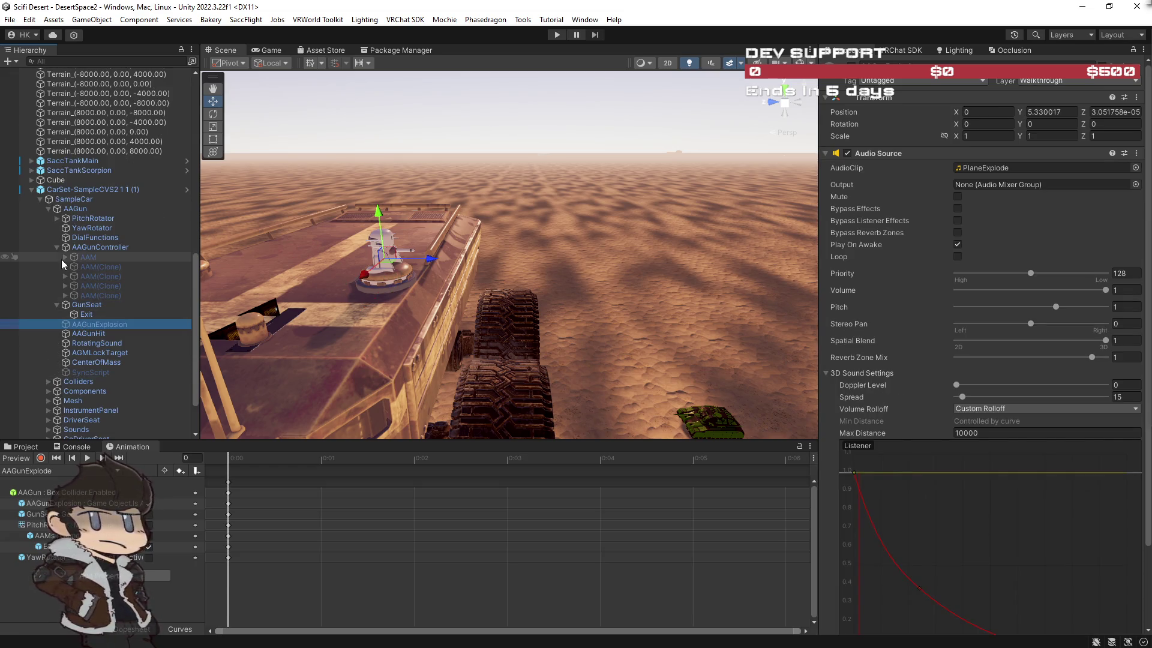
pyautogui.scroll(-3, 61, 259)
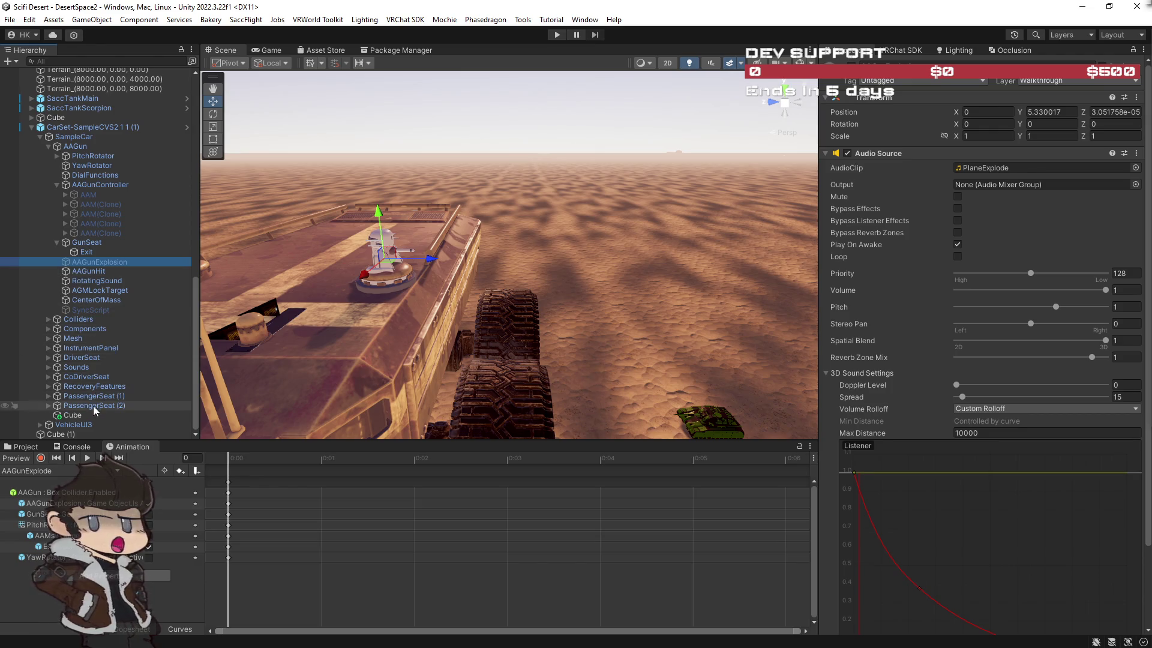
pyautogui.click(40, 137)
pyautogui.click(40, 415)
pyautogui.scroll(-13, 41, 415)
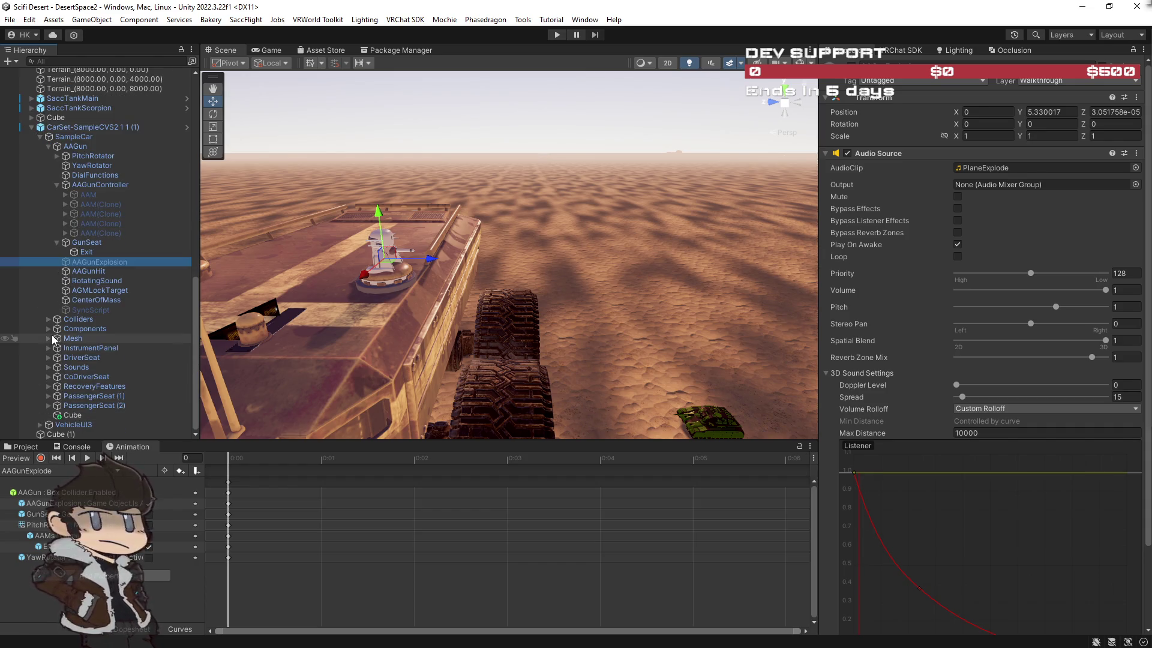
pyautogui.click(48, 367)
pyautogui.click(77, 377)
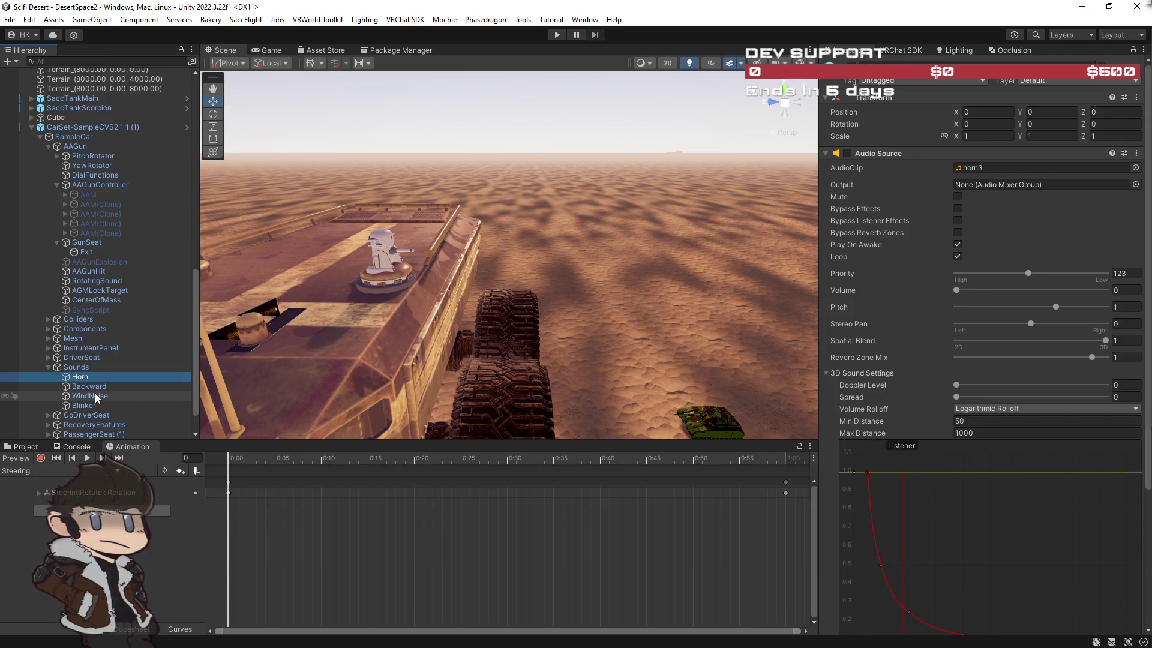
# Inspect AAGunSound's looping M134 Minigun audio under PitchRotator, toggling scene audio near the turret.
pyautogui.click(58, 157)
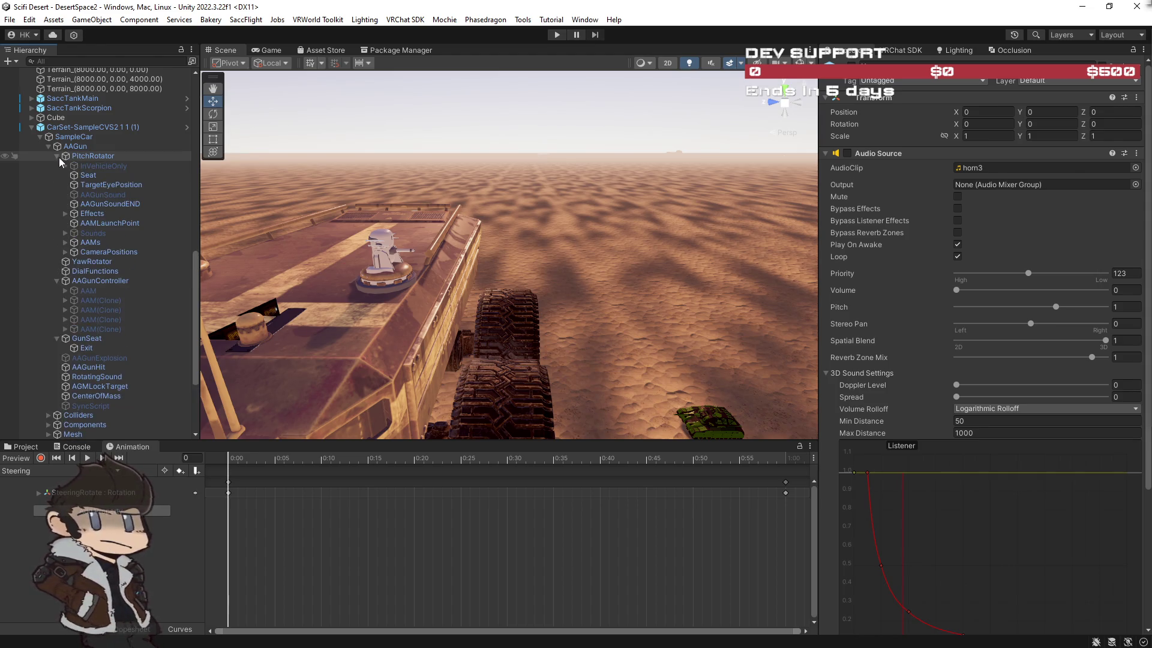
pyautogui.click(102, 196)
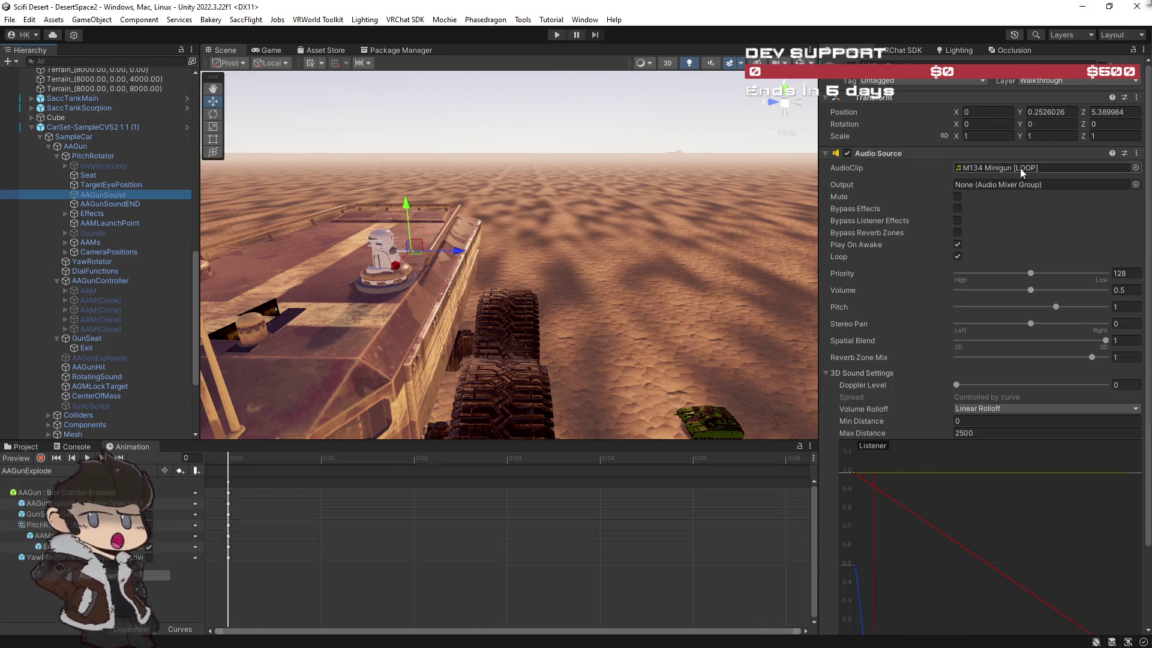
pyautogui.moveTo(540, 252); pyautogui.dragTo(480, 267)
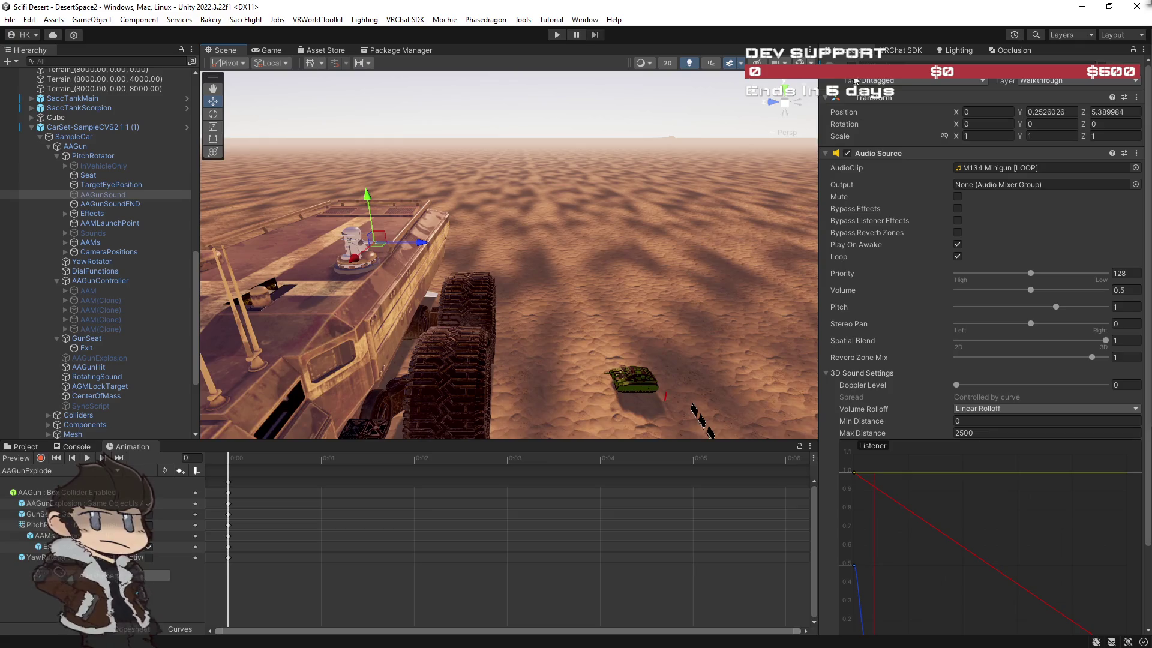
pyautogui.moveTo(699, 236)
pyautogui.mouseDown()
pyautogui.moveTo(602, 205)
pyautogui.moveTo(528, 225)
pyautogui.mouseUp()
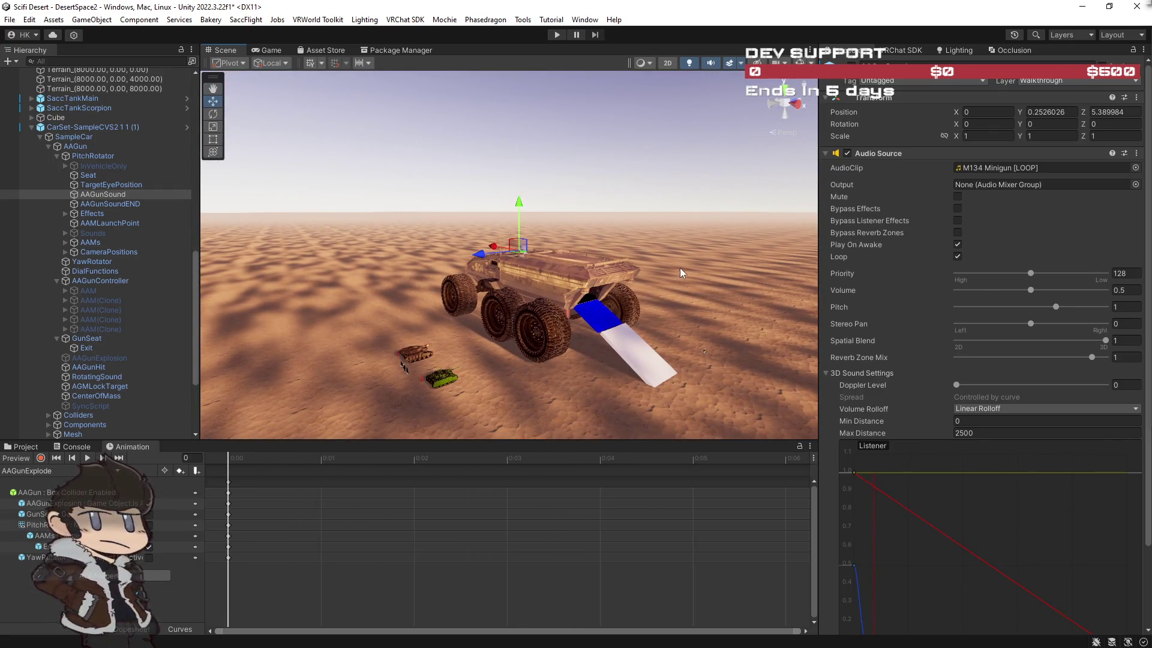
pyautogui.click(713, 63)
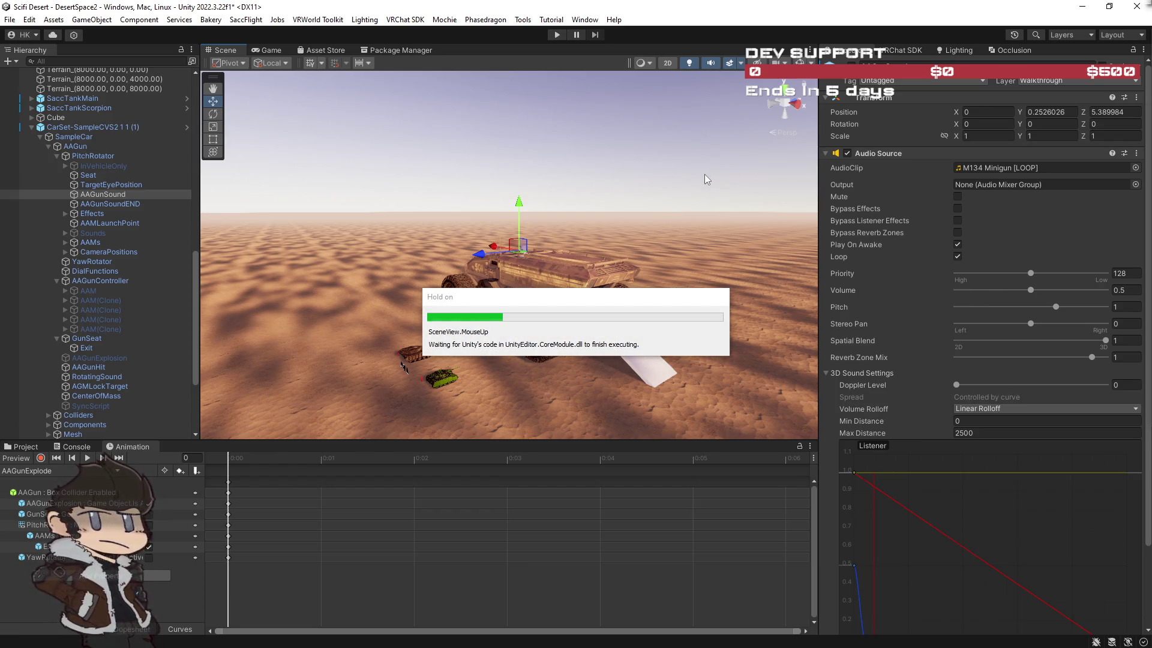
pyautogui.moveTo(703, 112)
pyautogui.mouseDown()
pyautogui.moveTo(680, 210)
pyautogui.moveTo(666, 216)
pyautogui.mouseUp()
pyautogui.click(91, 213)
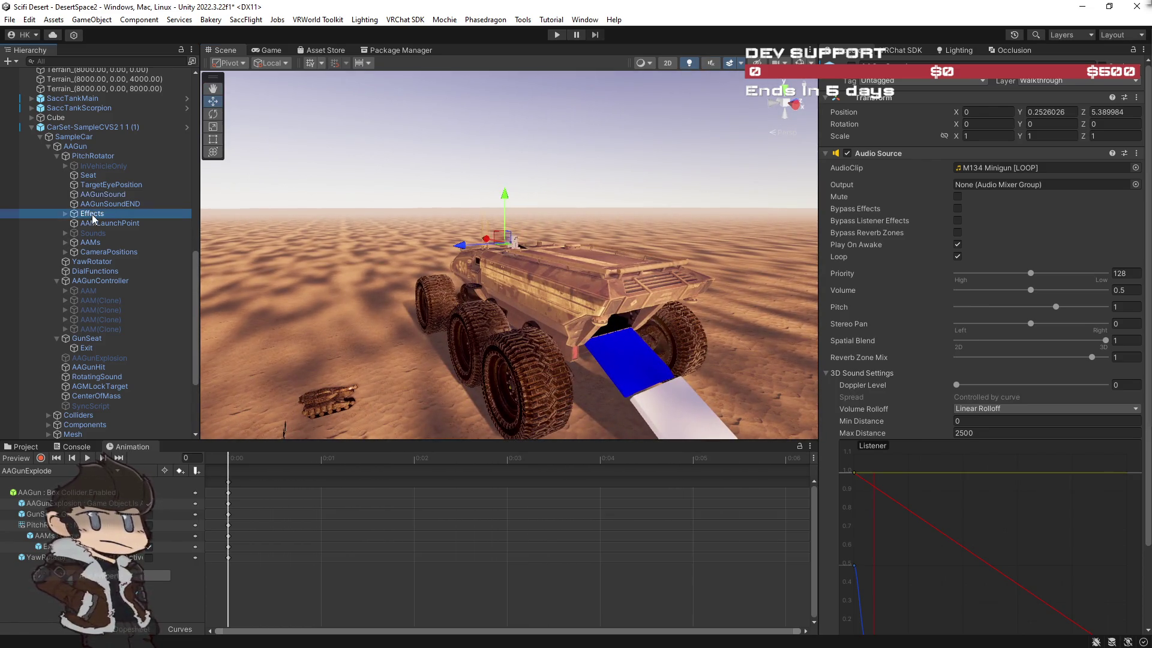
# Expand Effects and replay the gun particle systems and the Explosion effect.
pyautogui.click(66, 214)
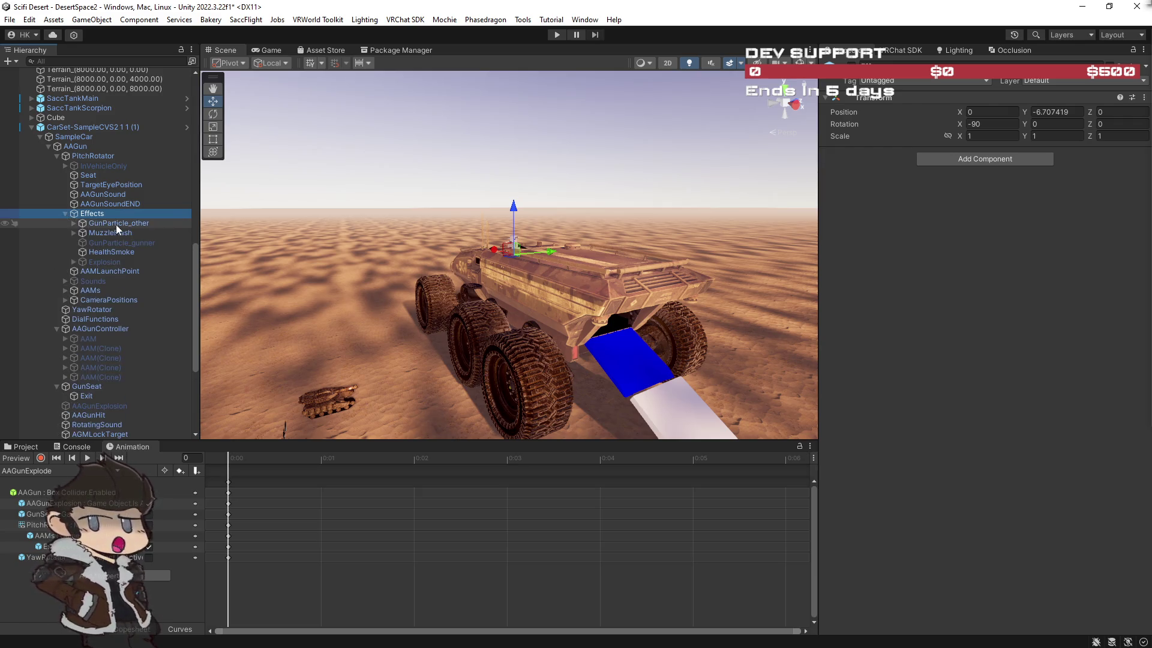
pyautogui.click(117, 223)
pyautogui.moveTo(336, 270); pyautogui.dragTo(426, 282)
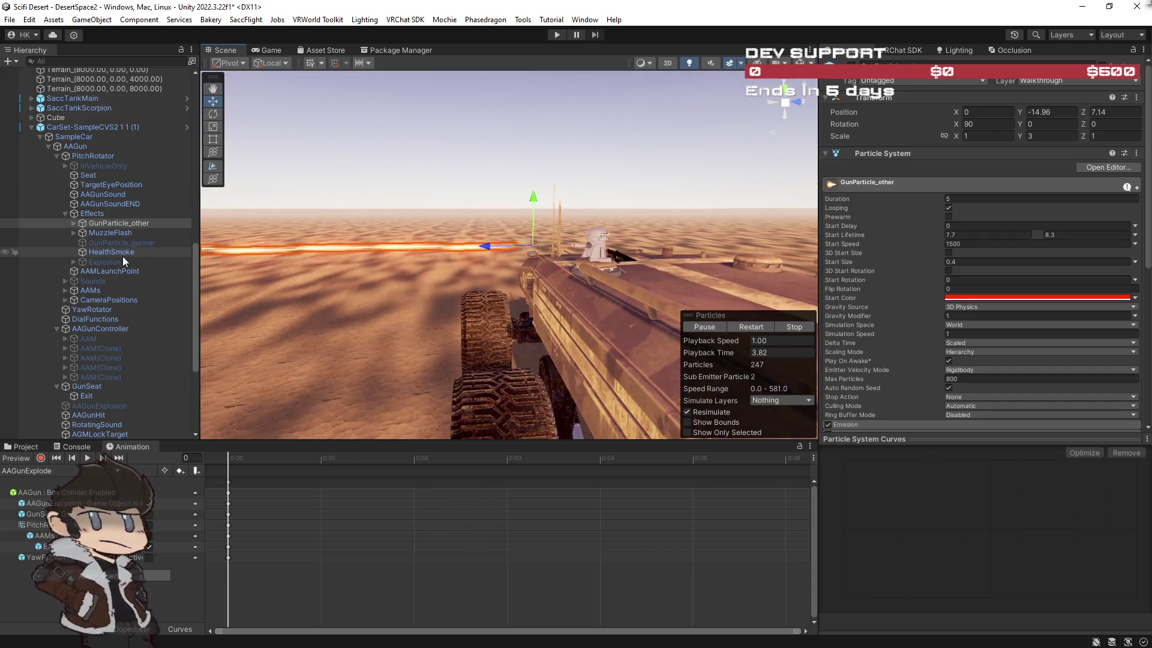
pyautogui.keyDown('shift'); pyautogui.click(120, 253); pyautogui.keyUp('shift')
pyautogui.click(751, 327)
pyautogui.click(73, 261)
pyautogui.click(108, 261)
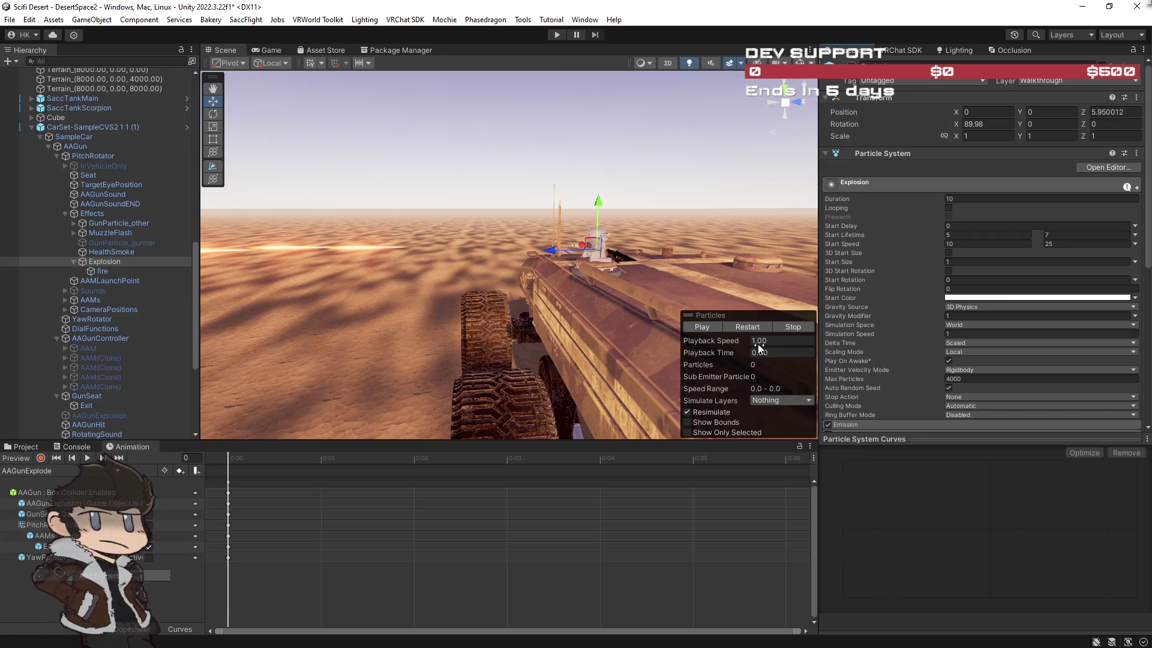
pyautogui.click(757, 325)
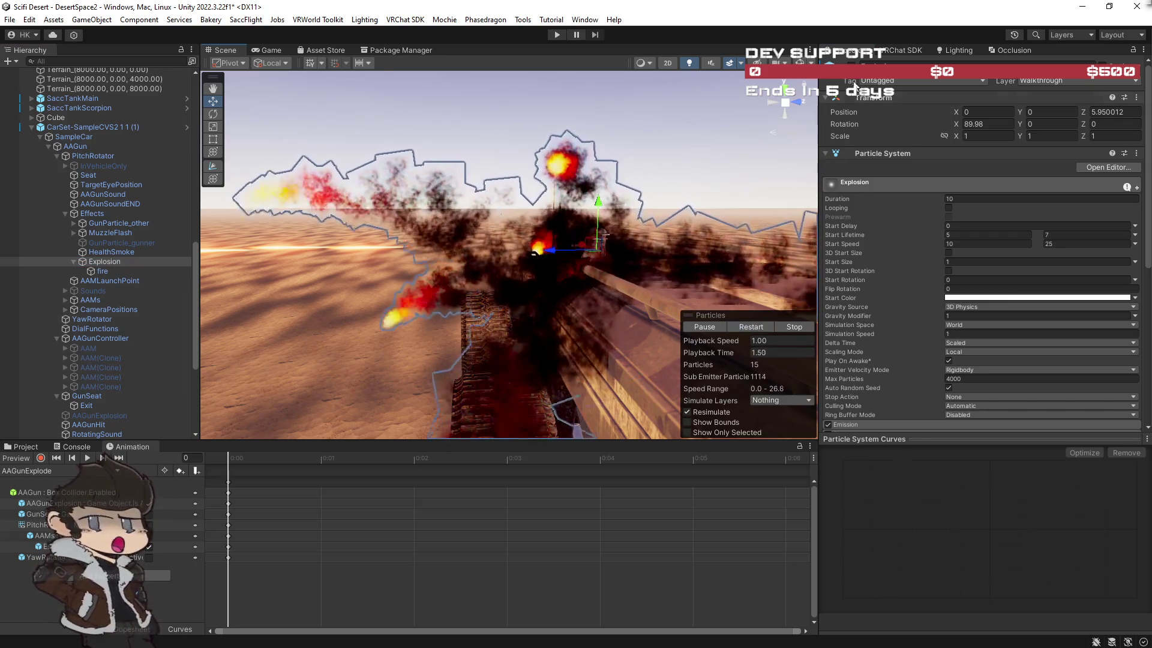
# Deactivate GunParticle_gunner with Alt+Shift+A, then replay the effects through HealthSmoke.
pyautogui.click(98, 214)
pyautogui.click(112, 243)
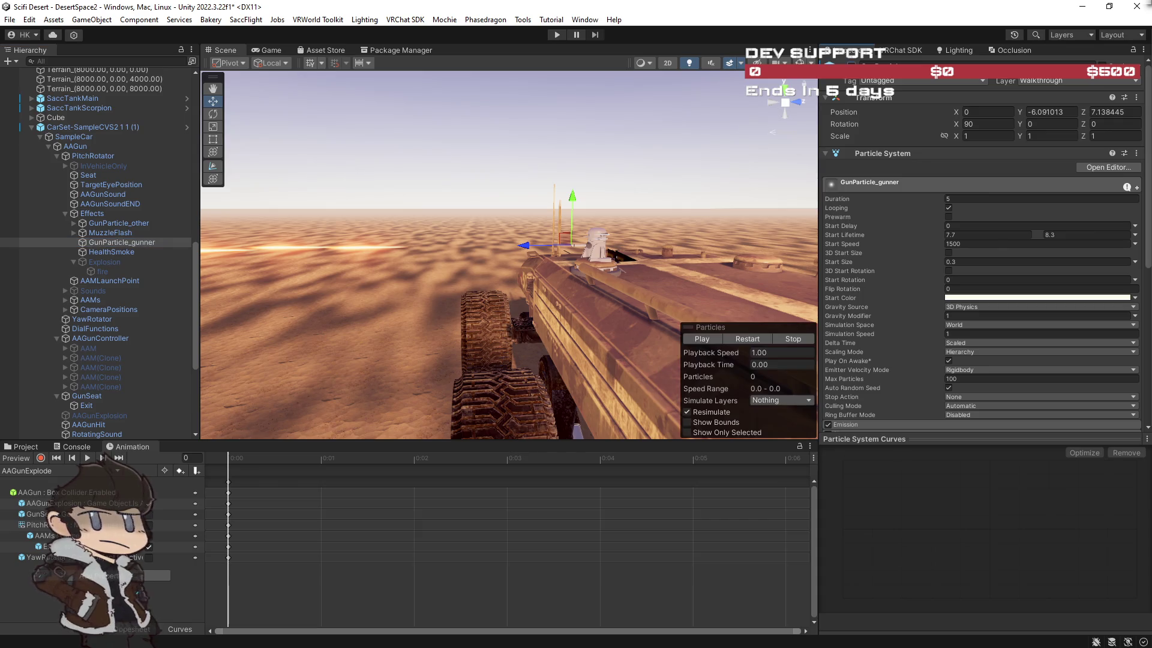
pyautogui.hotkey('alt', 'shift', 'a')
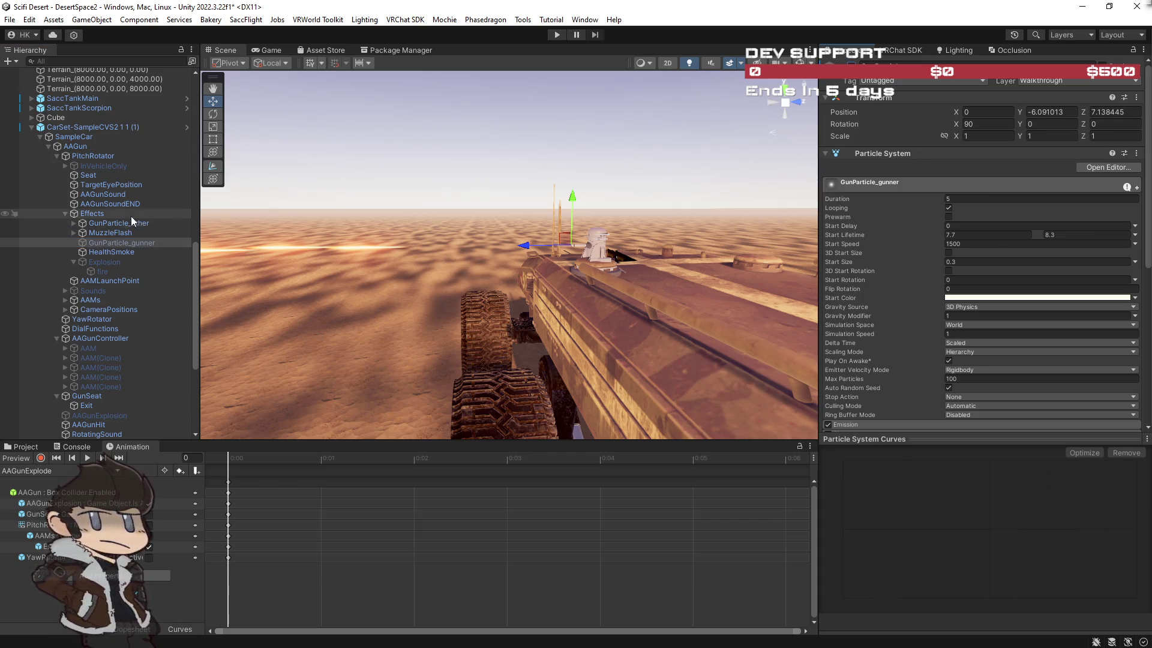
pyautogui.click(127, 214)
pyautogui.keyDown('shift'); pyautogui.click(118, 251); pyautogui.keyUp('shift')
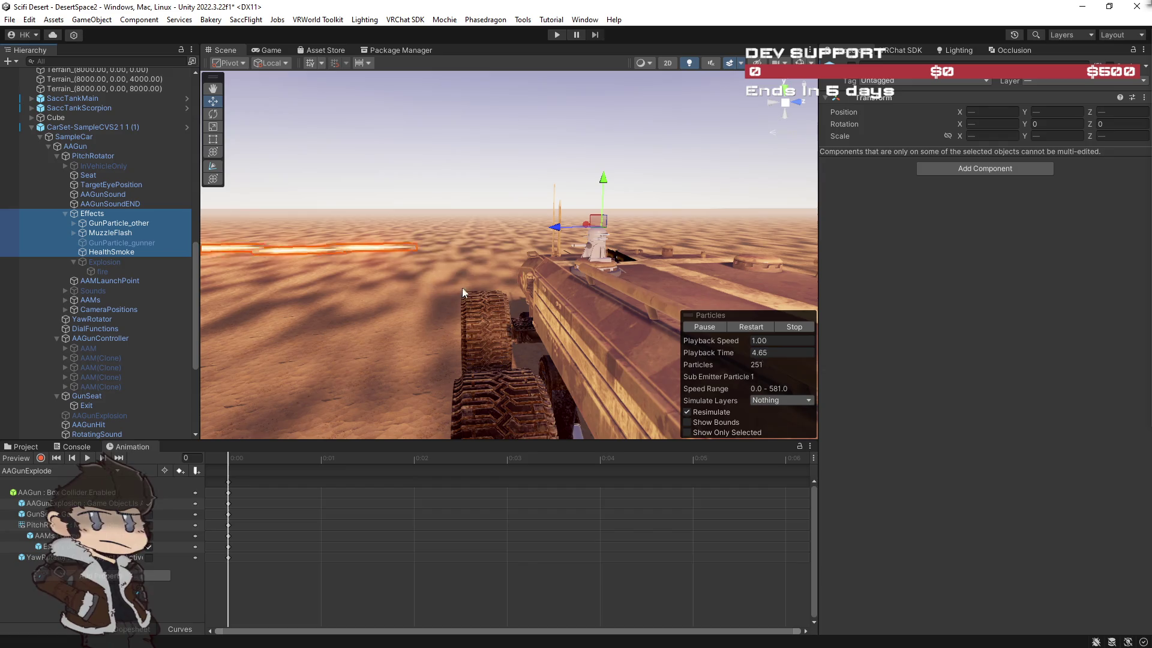
pyautogui.click(736, 326)
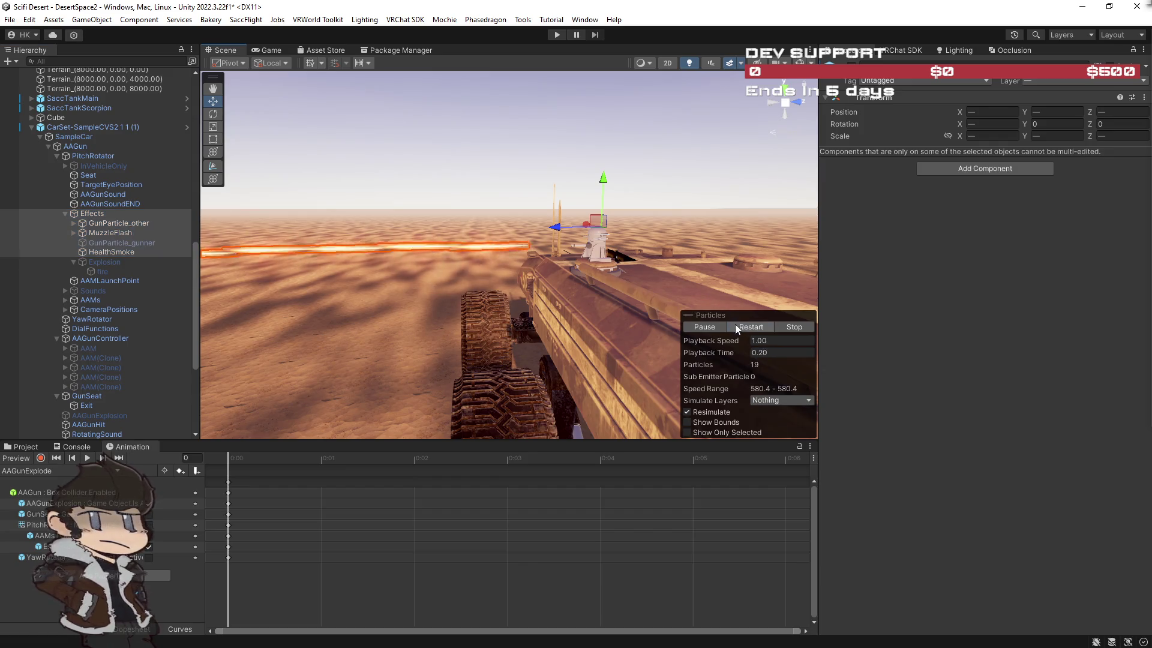
# Inspect MuzzleFlash and its Point Light, then select GunParticle_other through HealthSmoke.
pyautogui.click(196, 253)
pyautogui.press('Right')
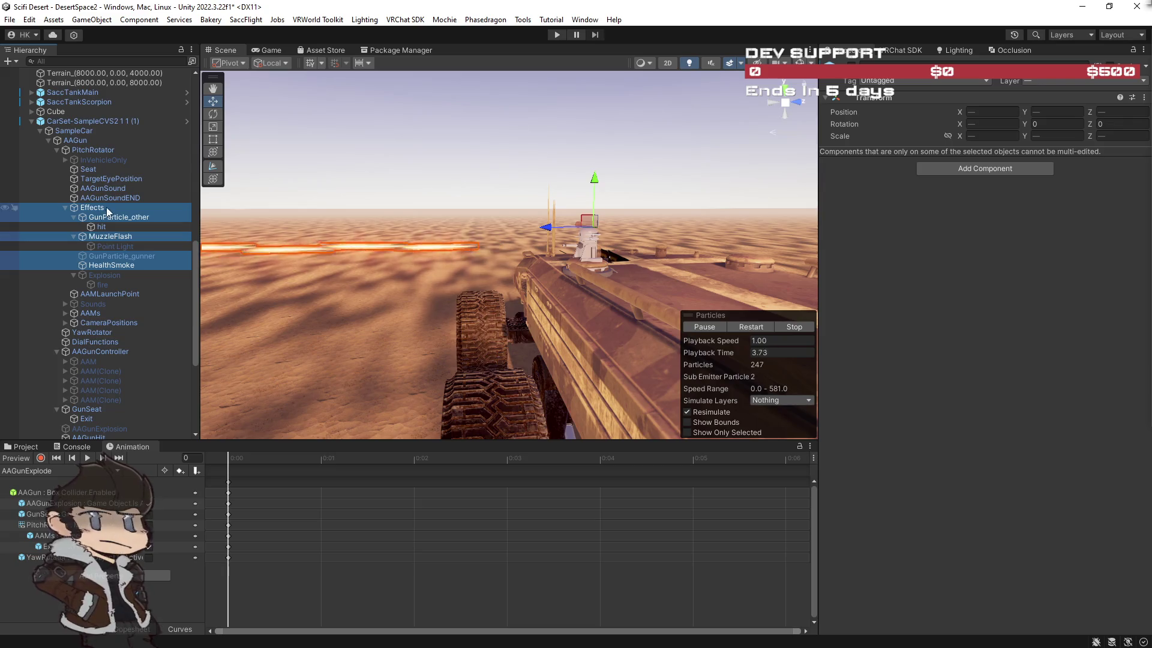
pyautogui.click(107, 237)
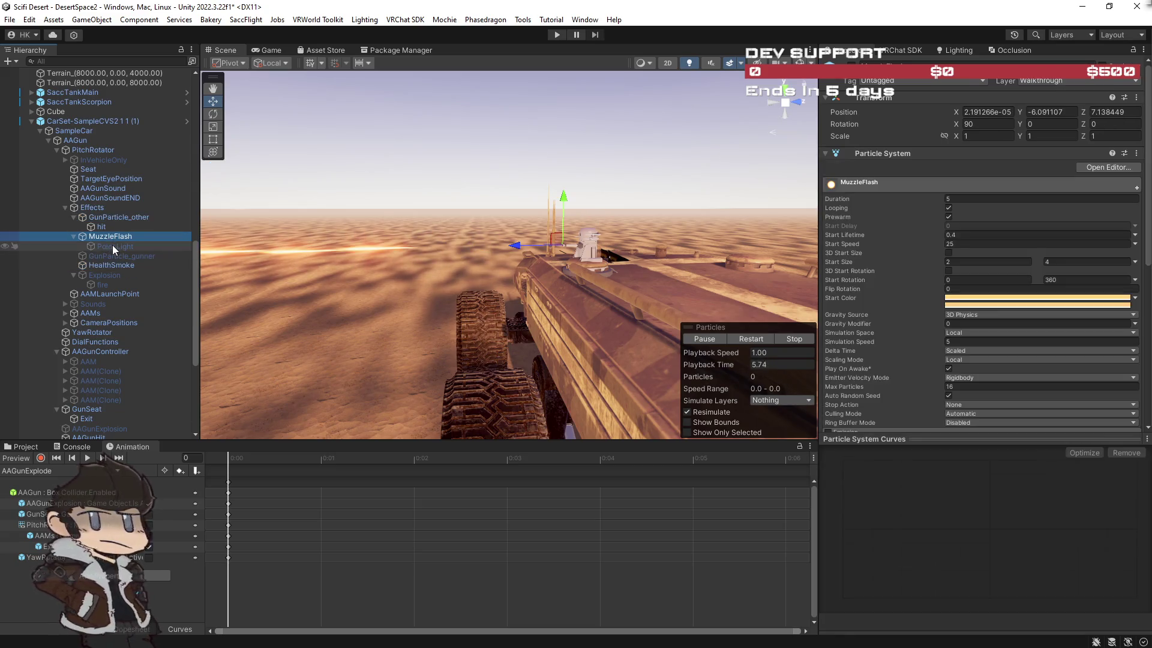
pyautogui.click(113, 246)
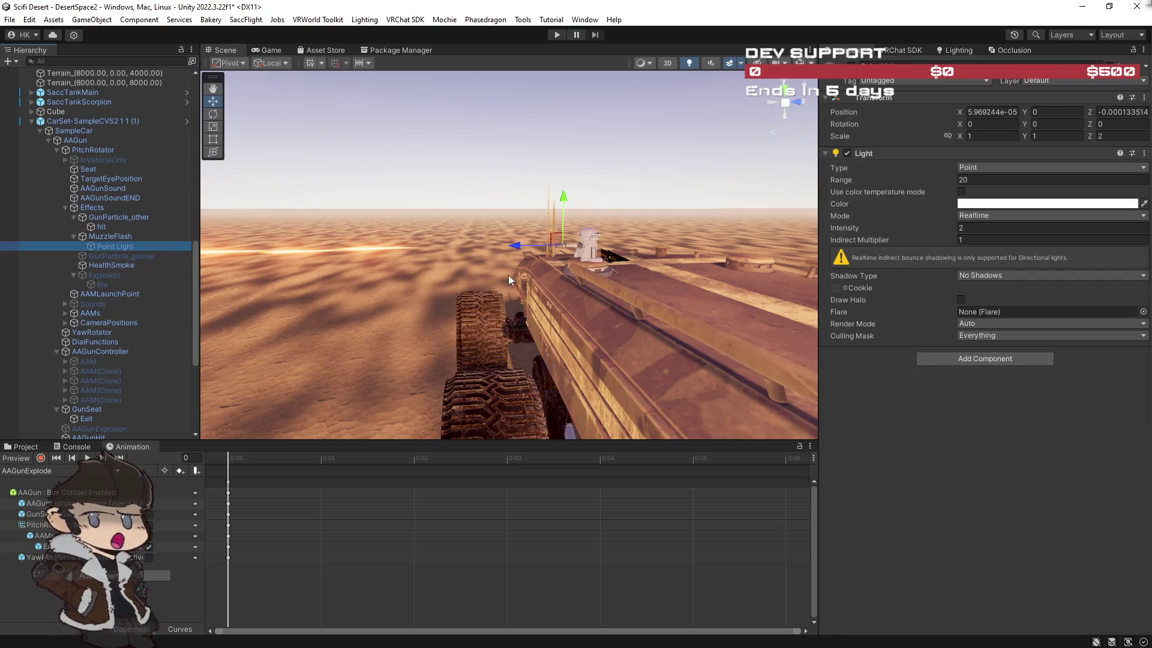
pyautogui.click(106, 217)
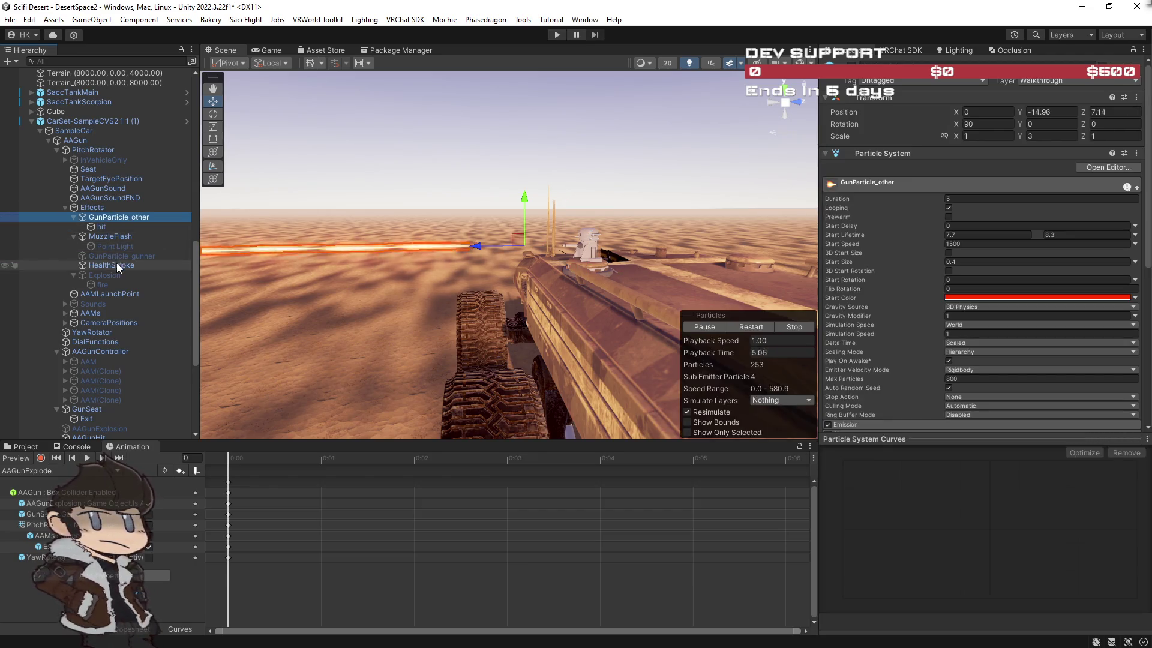
pyautogui.keyDown('shift'); pyautogui.click(115, 264); pyautogui.keyUp('shift')
pyautogui.moveTo(336, 258)
pyautogui.mouseDown()
pyautogui.moveTo(376, 274)
pyautogui.moveTo(348, 292)
pyautogui.moveTo(532, 301)
pyautogui.moveTo(522, 303)
pyautogui.moveTo(556, 334)
pyautogui.moveTo(594, 318)
pyautogui.mouseUp()
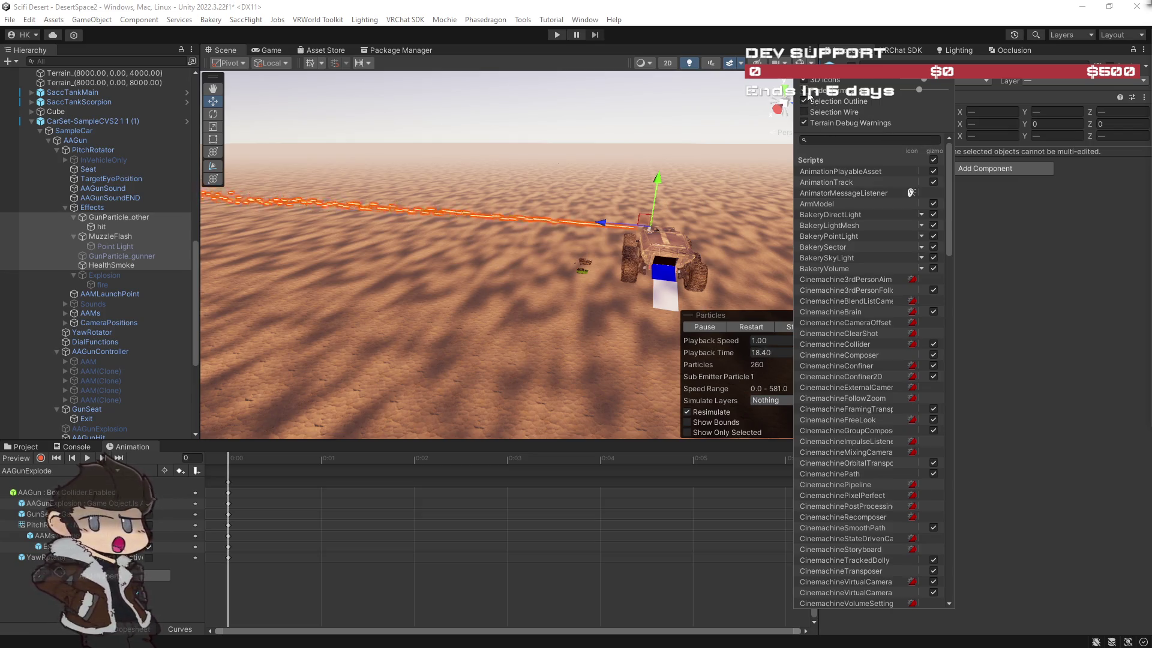
# Uncheck Selection Outline in Gizmos, view the two tanks from above, and clear the selection.
pyautogui.click(802, 100)
pyautogui.moveTo(744, 131)
pyautogui.mouseDown()
pyautogui.moveTo(622, 204)
pyautogui.moveTo(435, 185)
pyautogui.moveTo(702, 198)
pyautogui.mouseUp()
pyautogui.moveTo(725, 200)
pyautogui.mouseDown()
pyautogui.moveTo(600, 234)
pyautogui.moveTo(571, 252)
pyautogui.moveTo(586, 262)
pyautogui.moveTo(580, 198)
pyautogui.moveTo(590, 243)
pyautogui.moveTo(444, 233)
pyautogui.mouseUp()
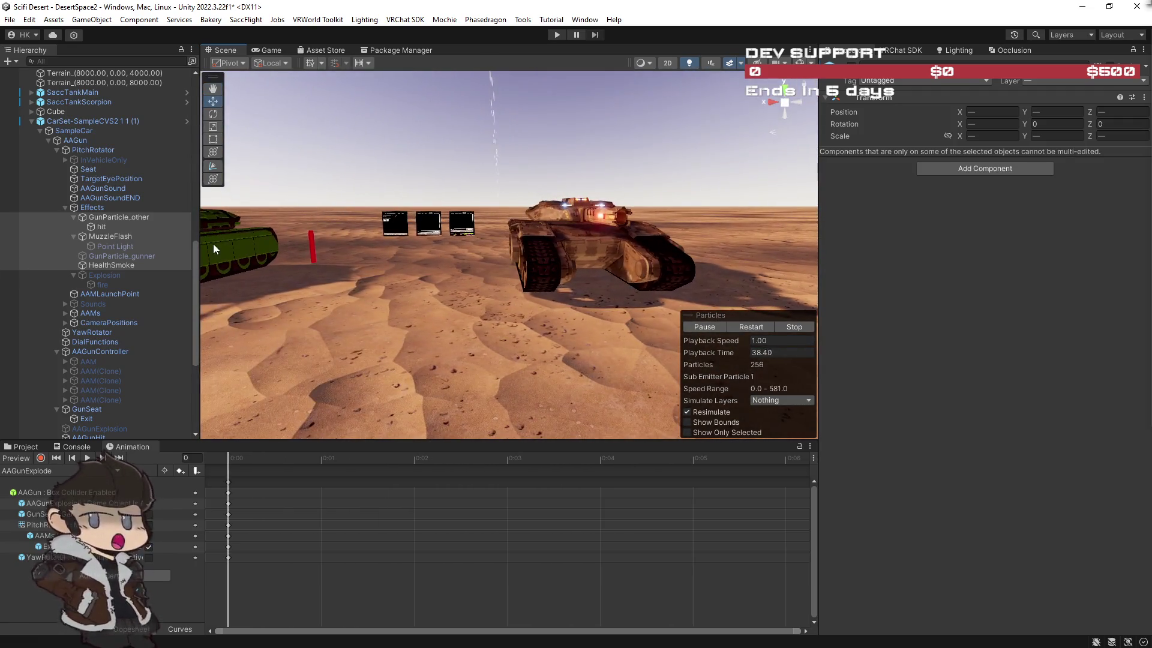
pyautogui.keyDown('ctrl'); pyautogui.click(107, 216); pyautogui.keyUp('ctrl')
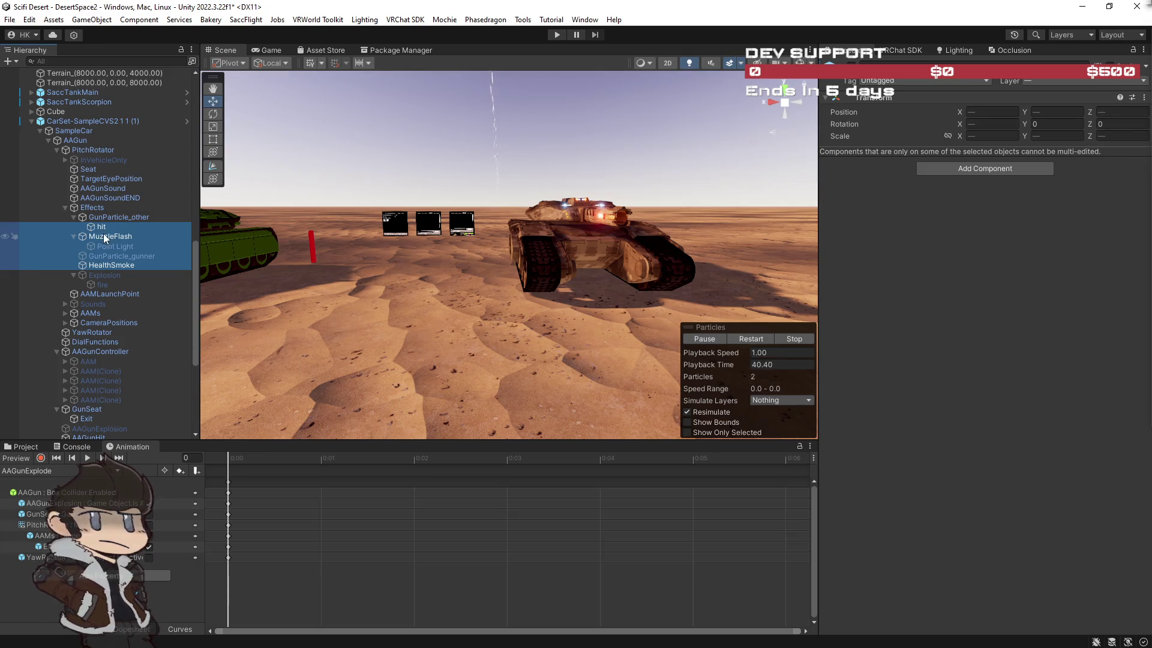
pyautogui.click(105, 236)
pyautogui.click(576, 221)
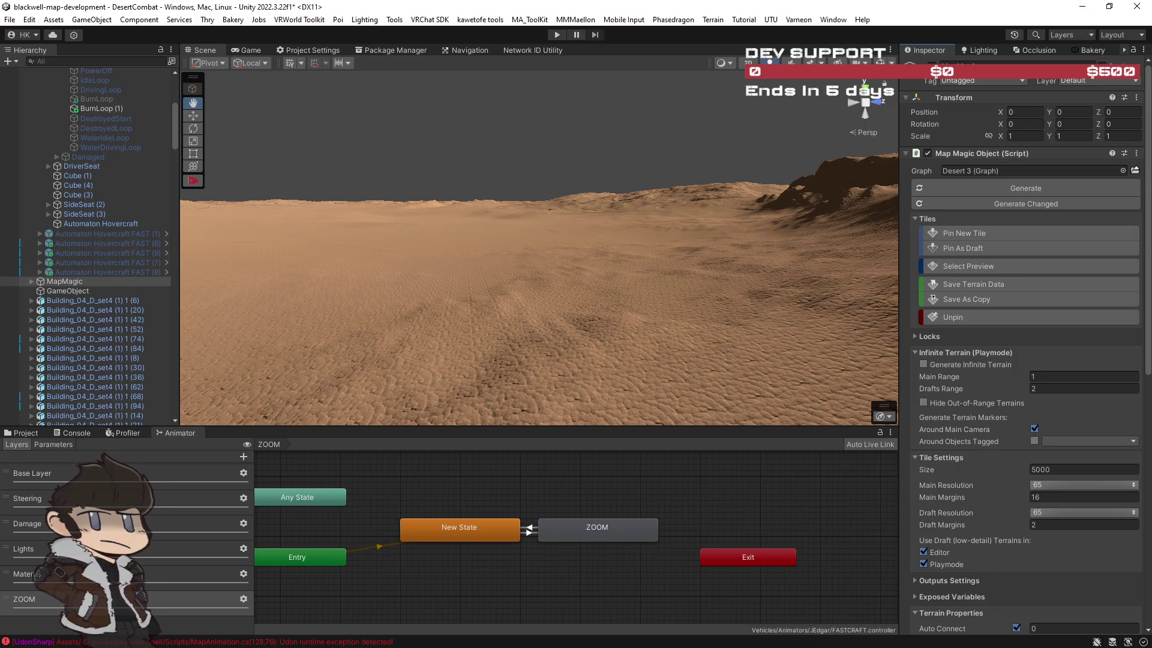
pyautogui.rightClick(693, 284)
pyautogui.moveTo(693, 289)
pyautogui.mouseDown()
pyautogui.moveTo(254, 286)
pyautogui.moveTo(118, 323)
pyautogui.moveTo(1109, 299)
pyautogui.moveTo(917, 302)
pyautogui.mouseUp()
pyautogui.moveTo(728, 262)
pyautogui.mouseDown()
pyautogui.moveTo(475, 257)
pyautogui.moveTo(360, 312)
pyautogui.mouseUp()
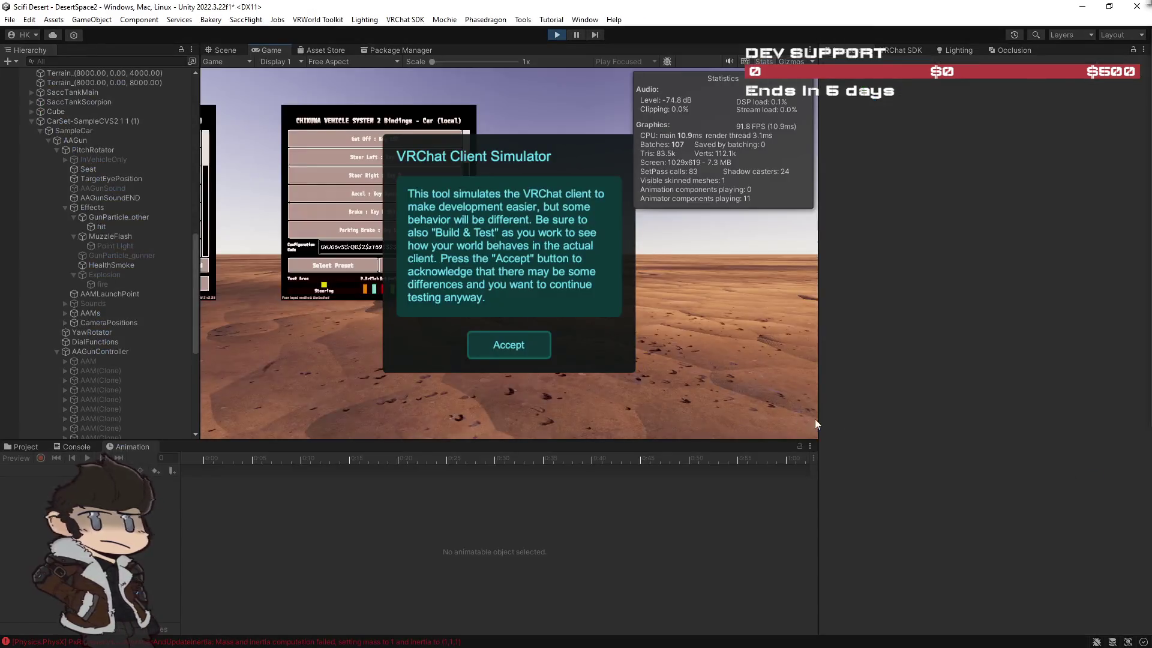
# Accept the Client Simulator notice, maximize the Game view, drive forward and left, then open the simulator menu.
pyautogui.click(517, 342)
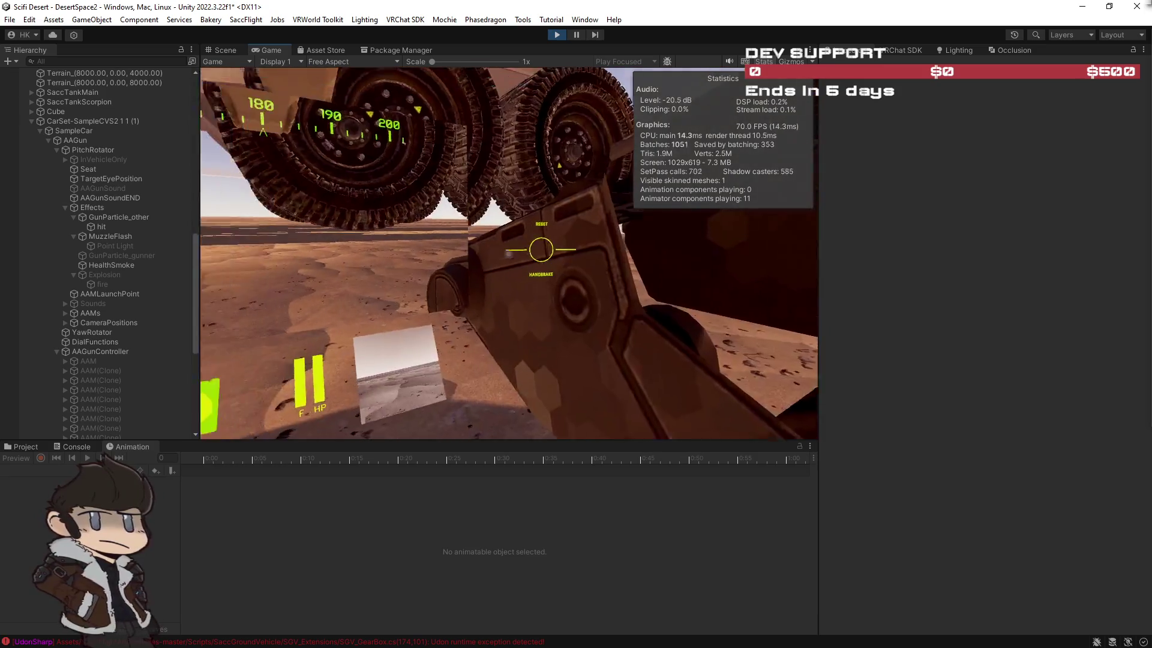
pyautogui.doubleClick(265, 51)
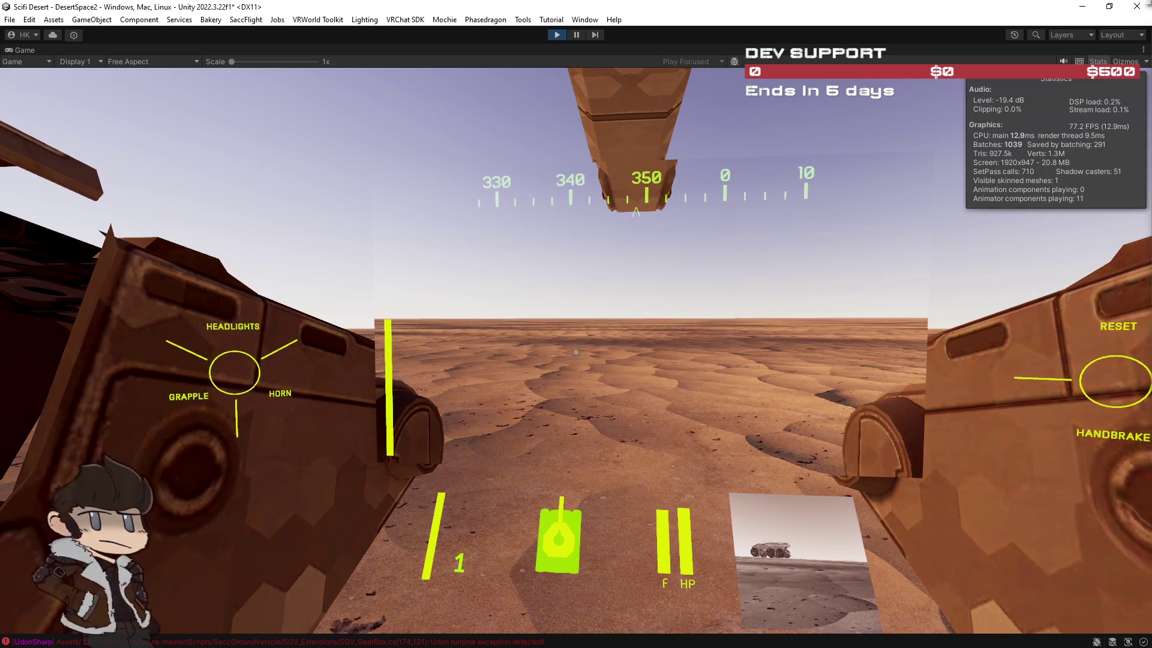
pyautogui.press('w')
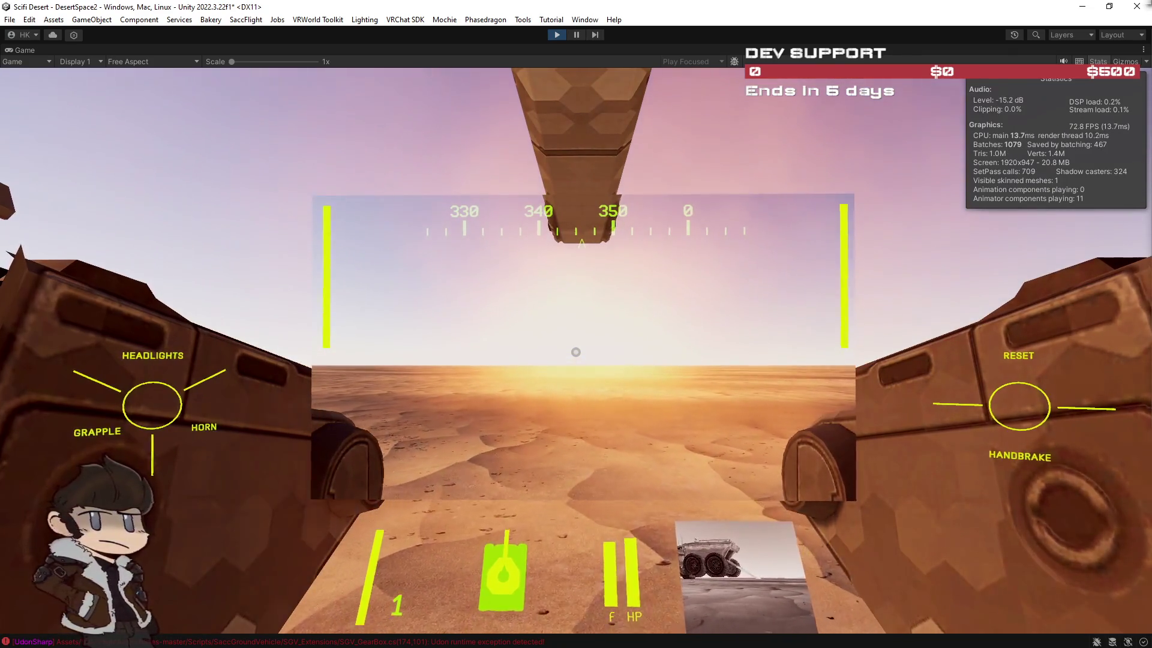
pyautogui.press('a')
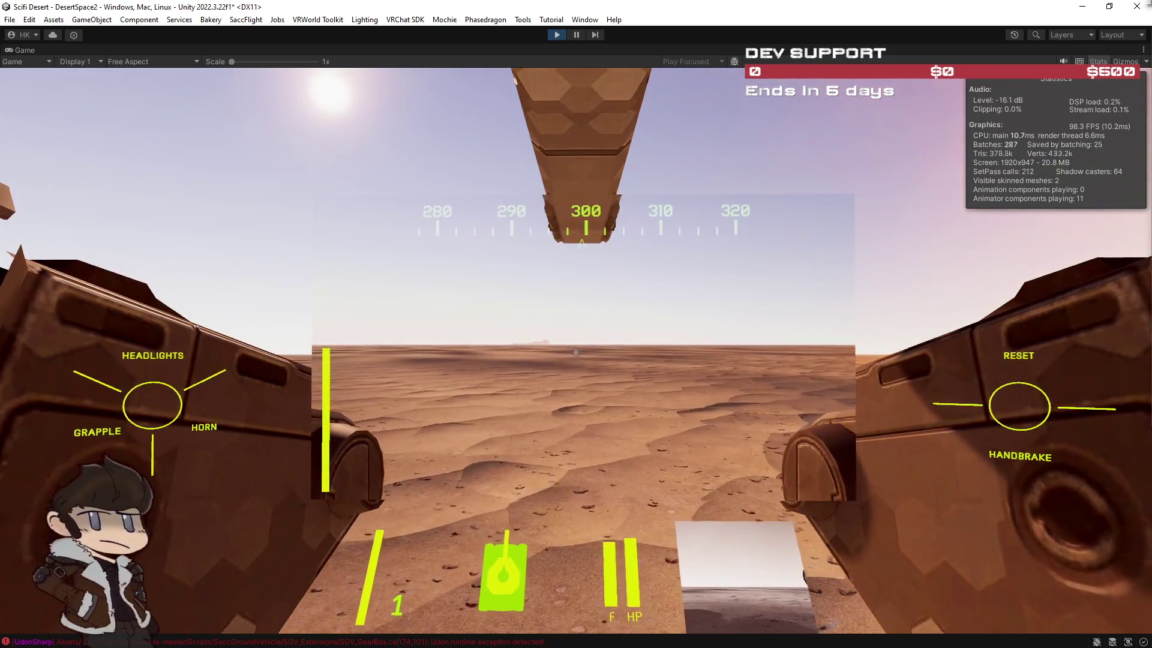
pyautogui.press('Escape')
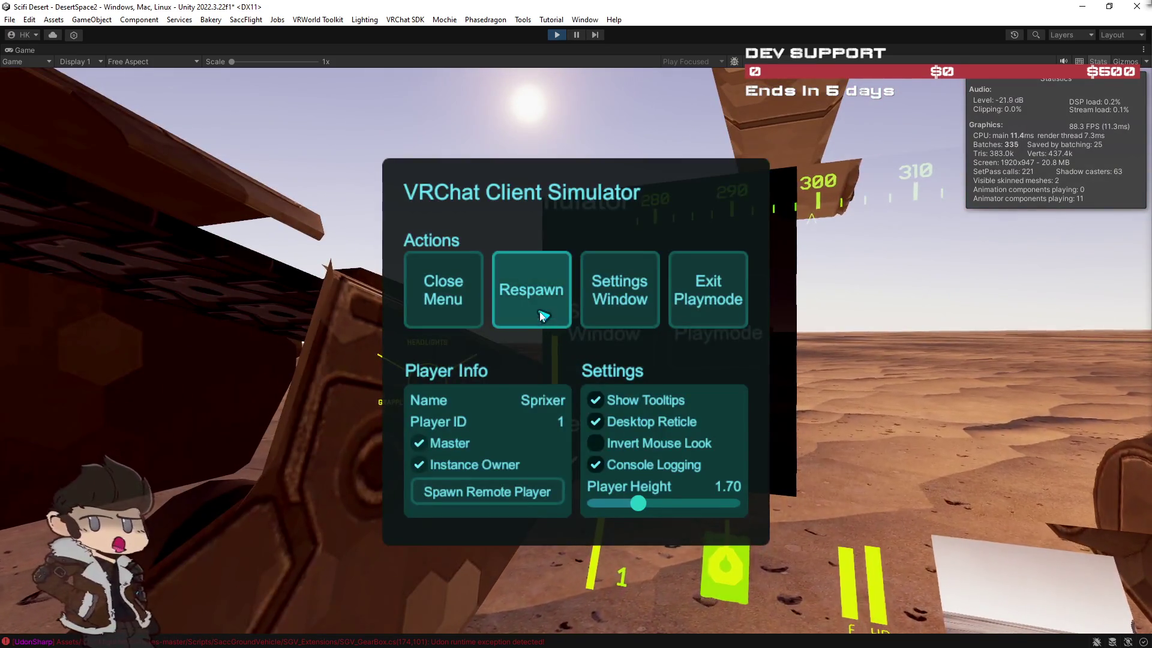
# Respawn, then walk past the floating panels and red poles up to the tan tank.
pyautogui.click(542, 316)
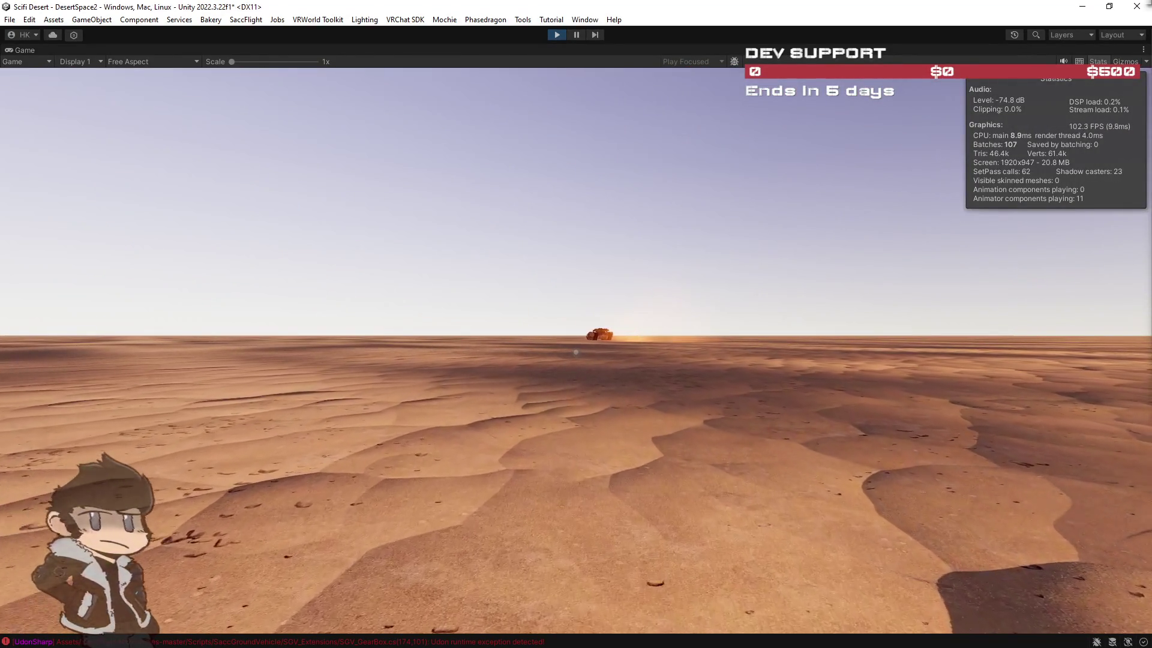
pyautogui.press('d')
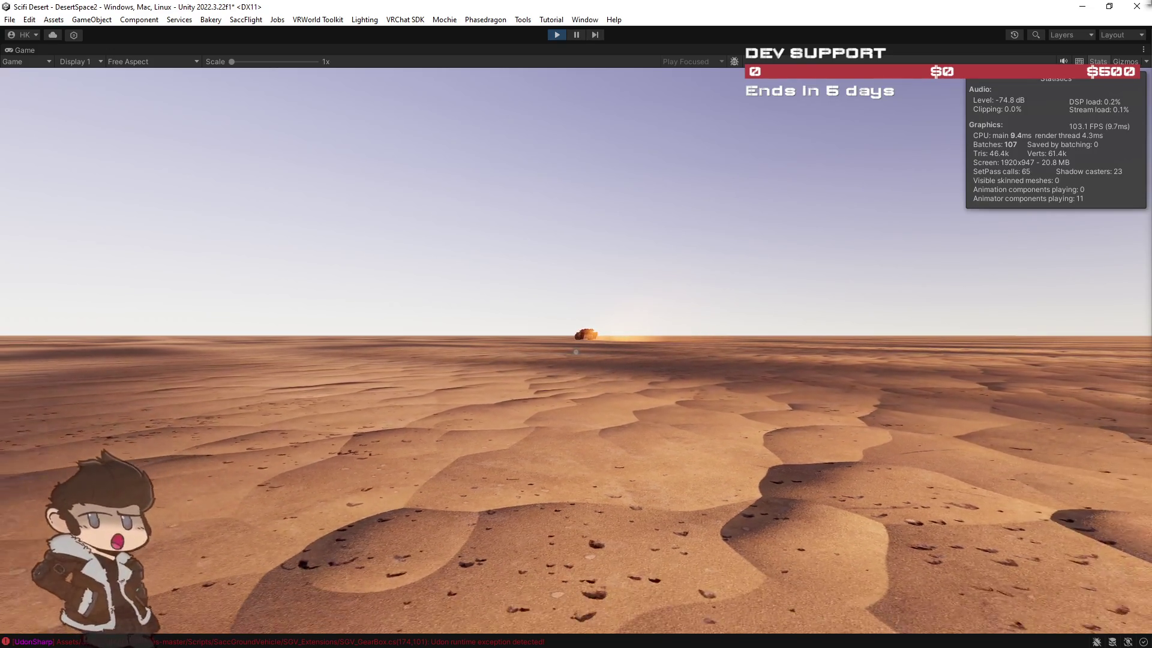
pyautogui.press('a')
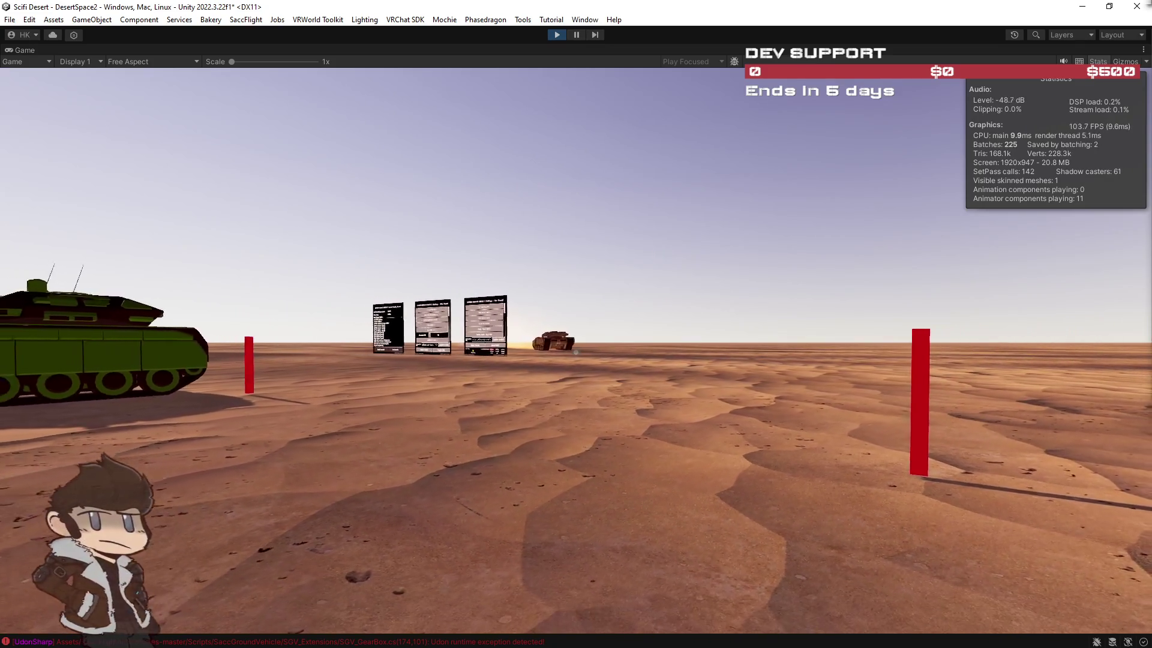
pyautogui.press('d')
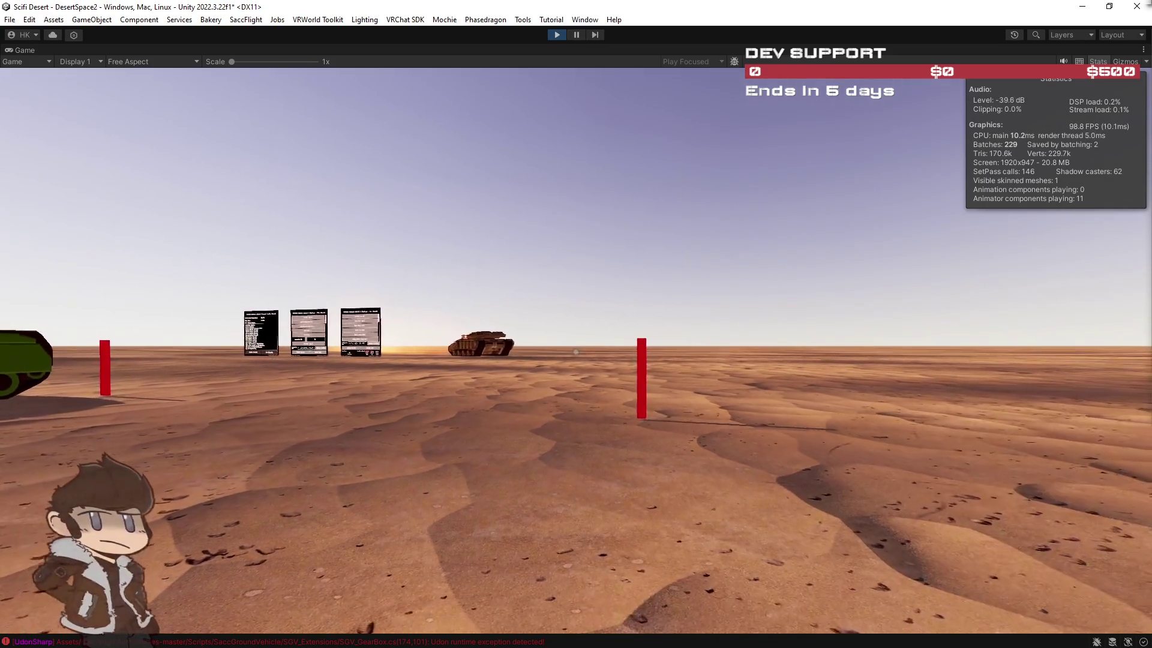
pyautogui.press('d')
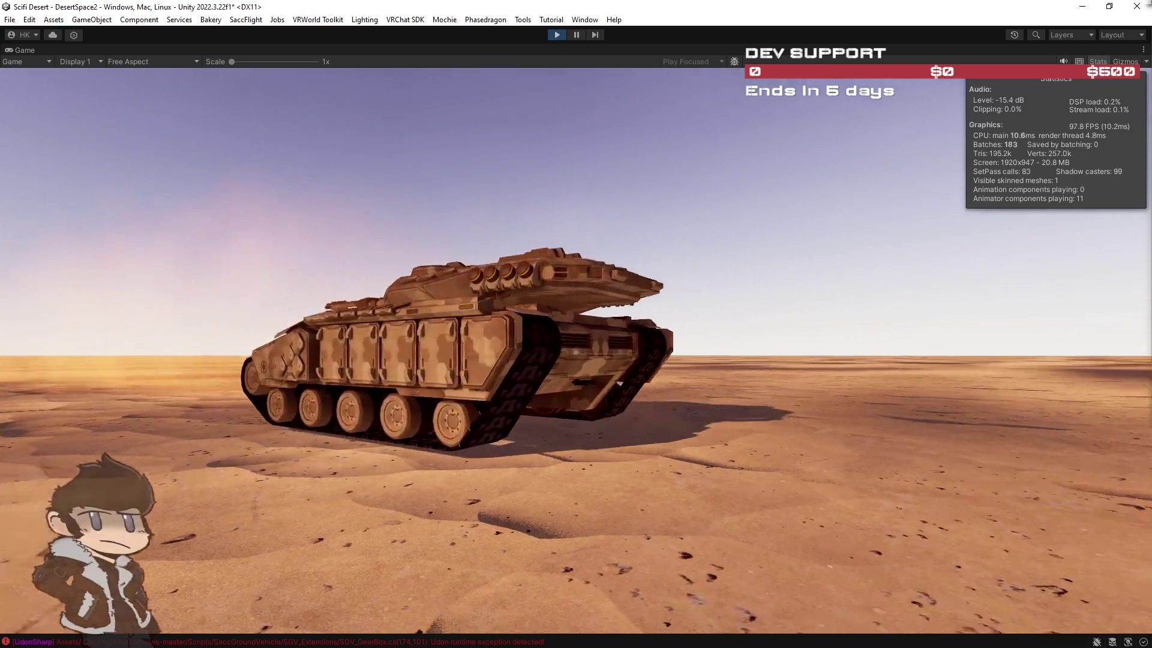
pyautogui.press('w')
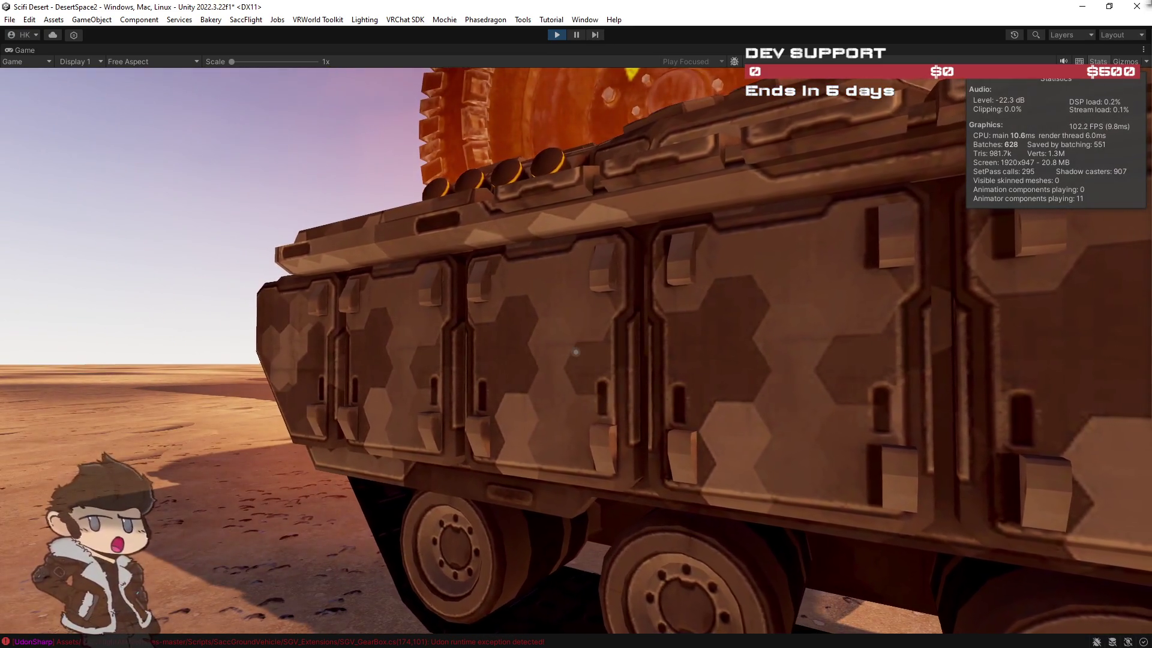
pyautogui.press('w')
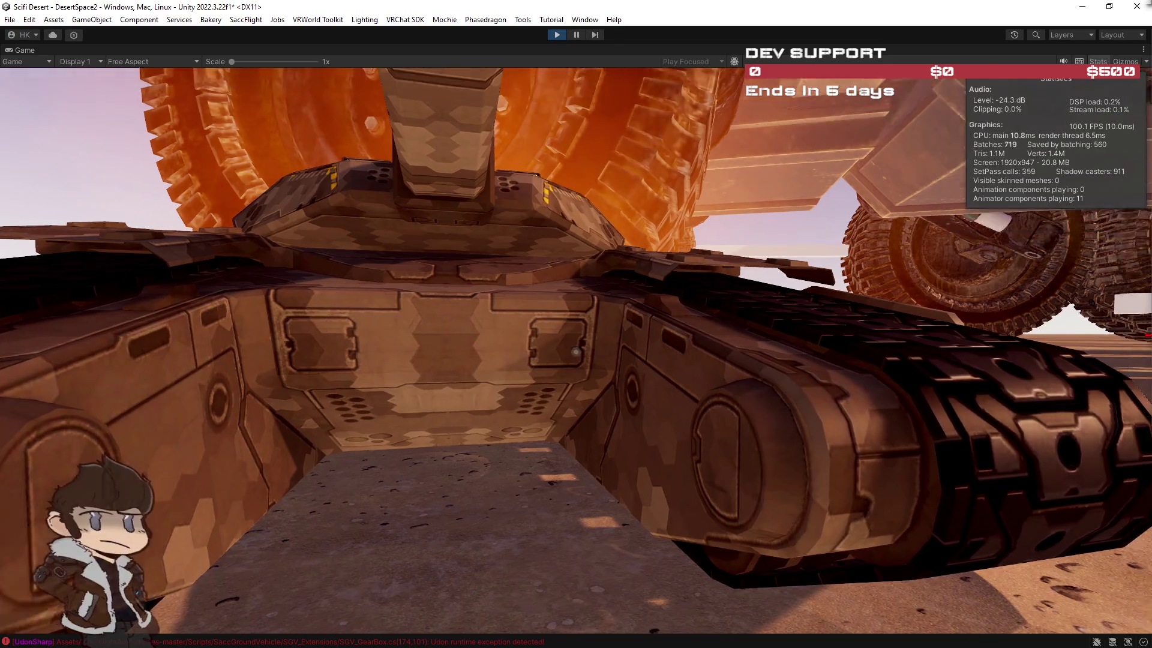
# Respawn again, walk beside the tank under the truck's wheels, and exit play mode.
pyautogui.press('Escape')
pyautogui.click(547, 301)
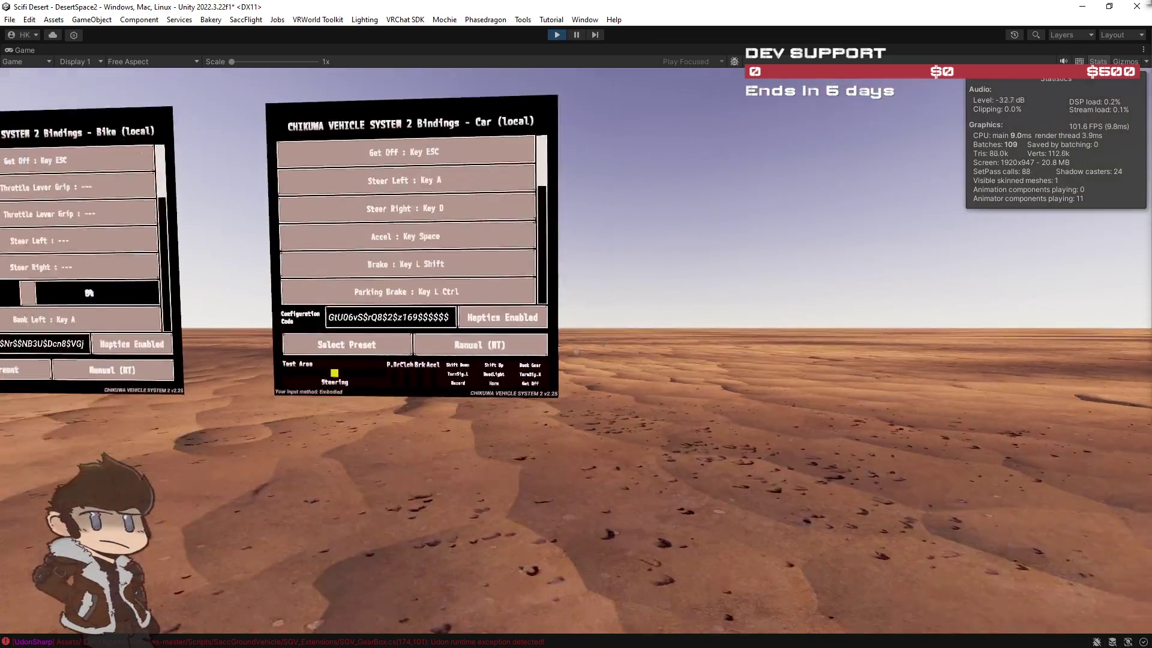
pyautogui.press('w')
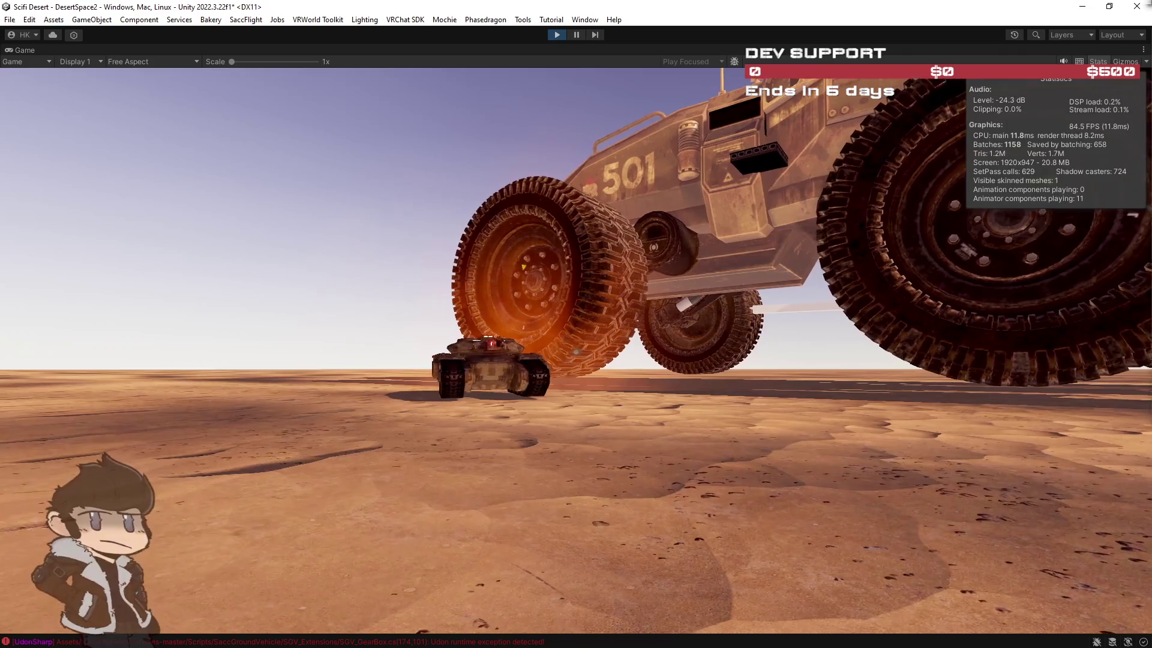
pyautogui.press('w')
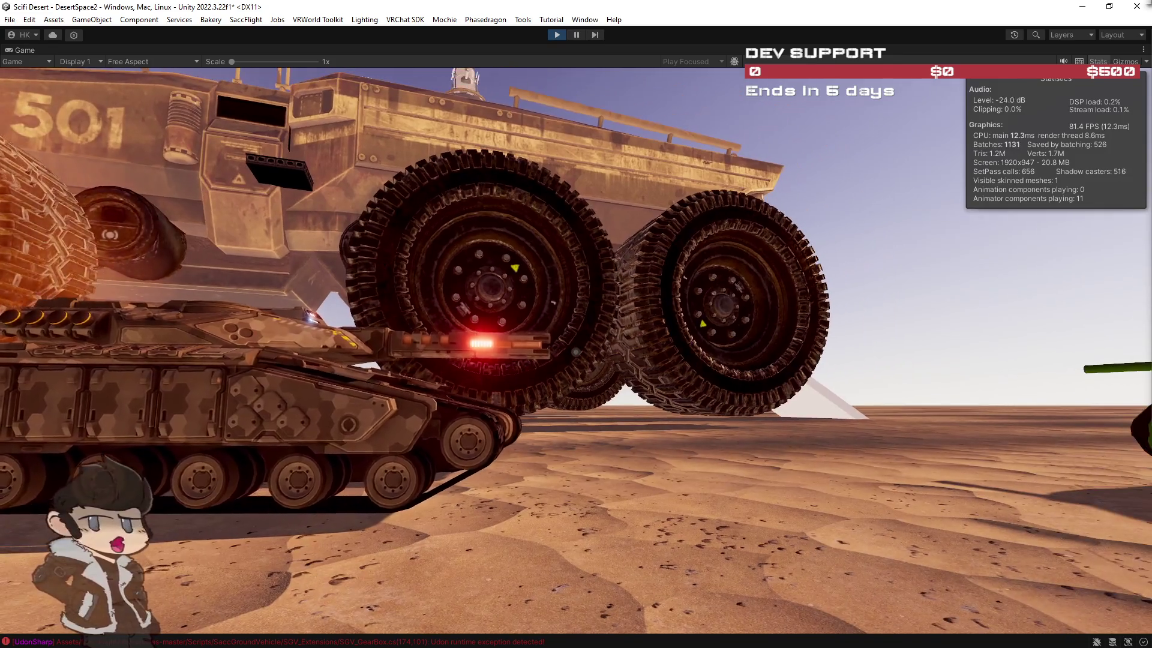
pyautogui.press('Escape')
pyautogui.click(562, 34)
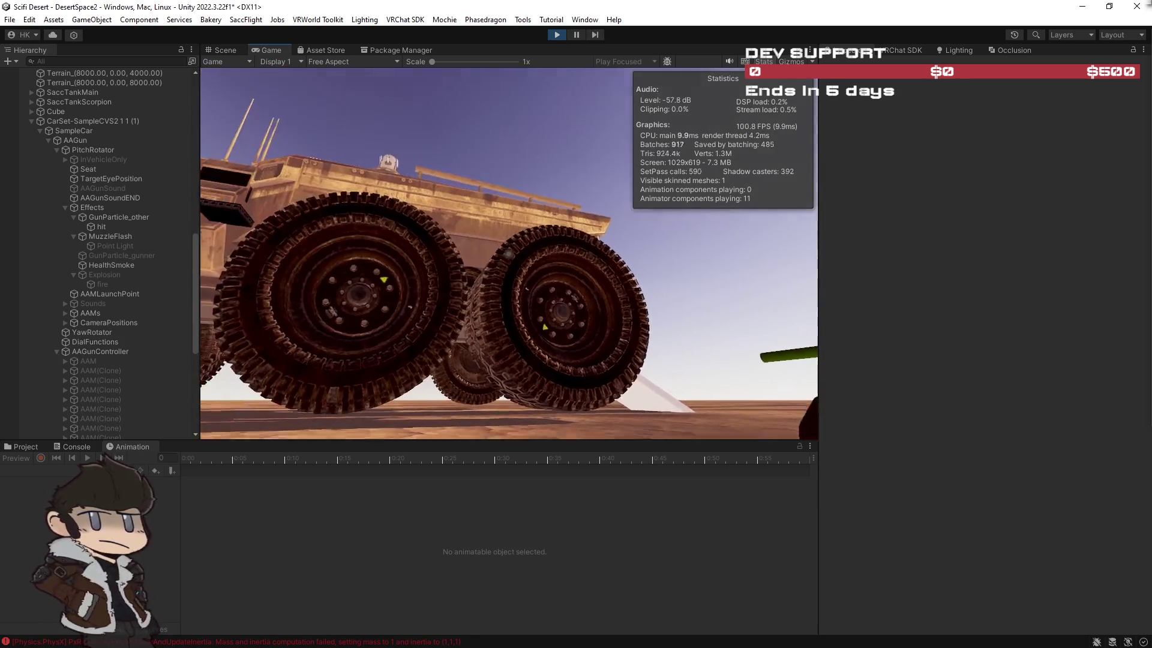
# Walk under the tan tank, take its gunner seat, then leave it.
pyautogui.press('w')
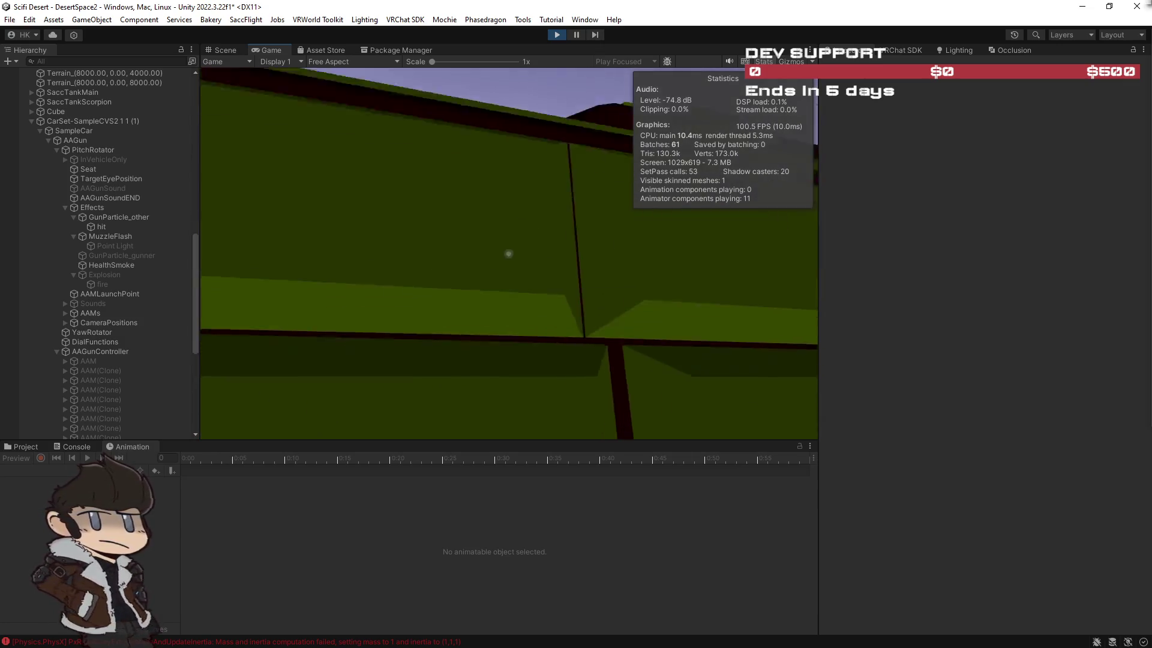
pyautogui.press('s')
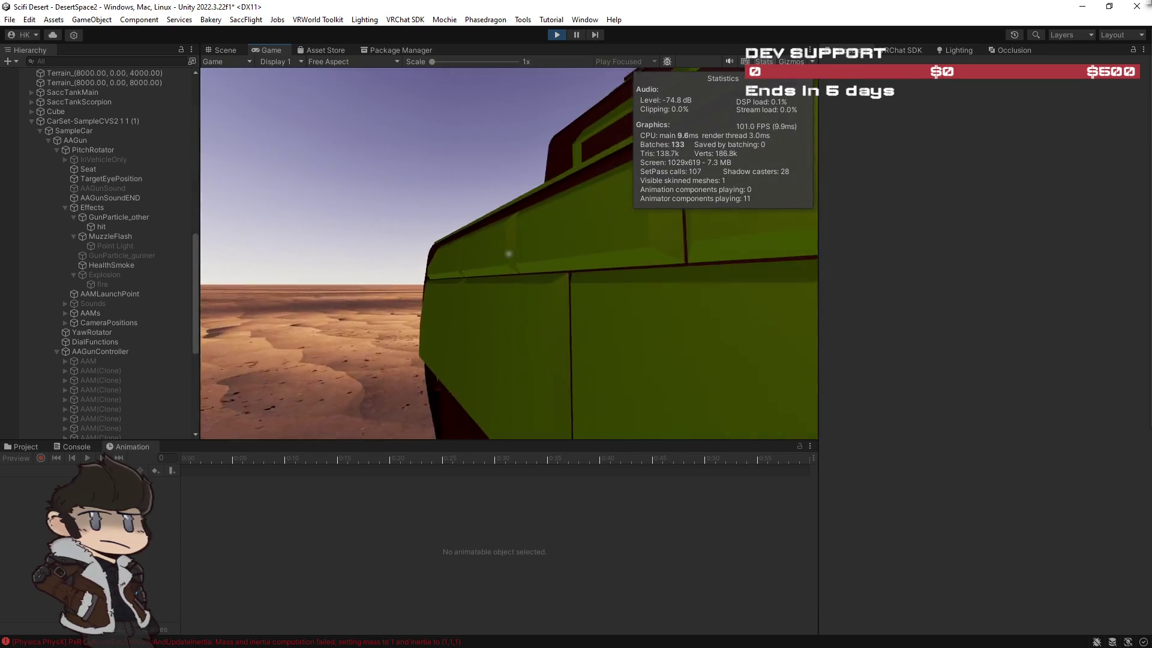
pyautogui.press('w')
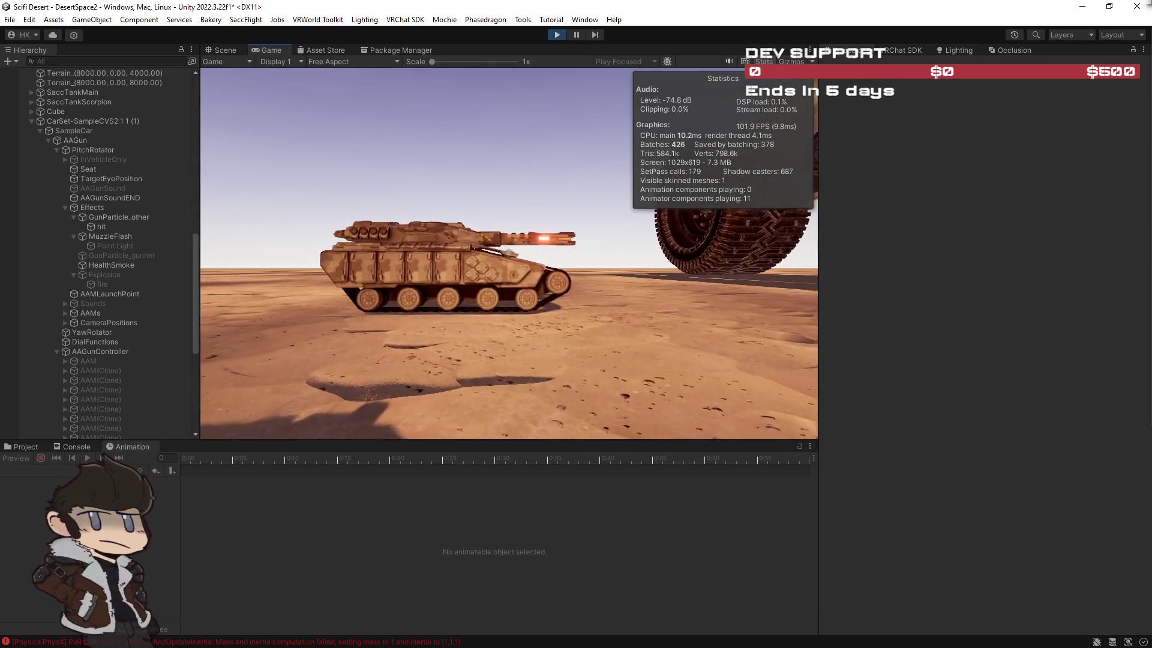
pyautogui.press('w')
pyautogui.press('w')
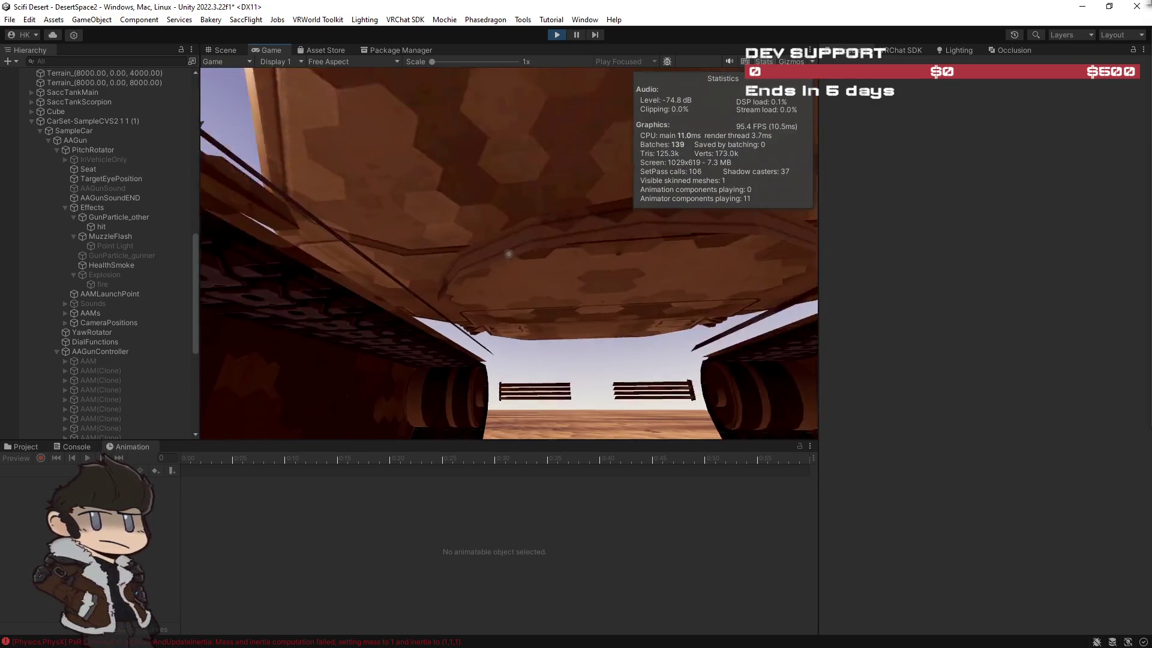
pyautogui.press('w')
pyautogui.press('w')
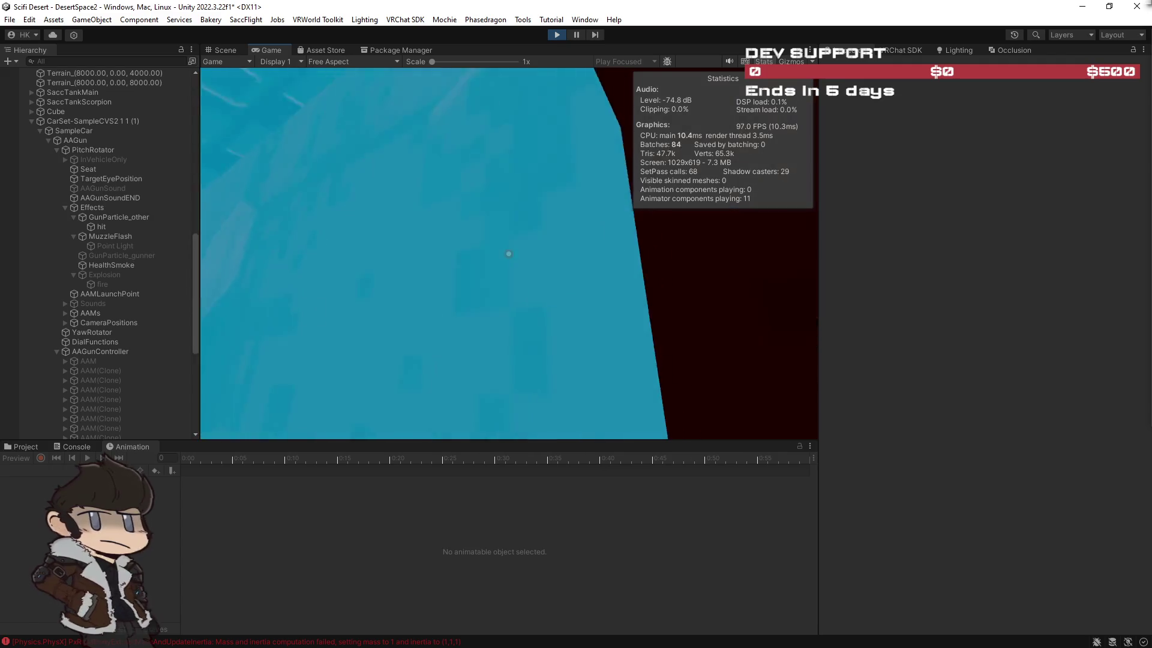
pyautogui.click(508, 253)
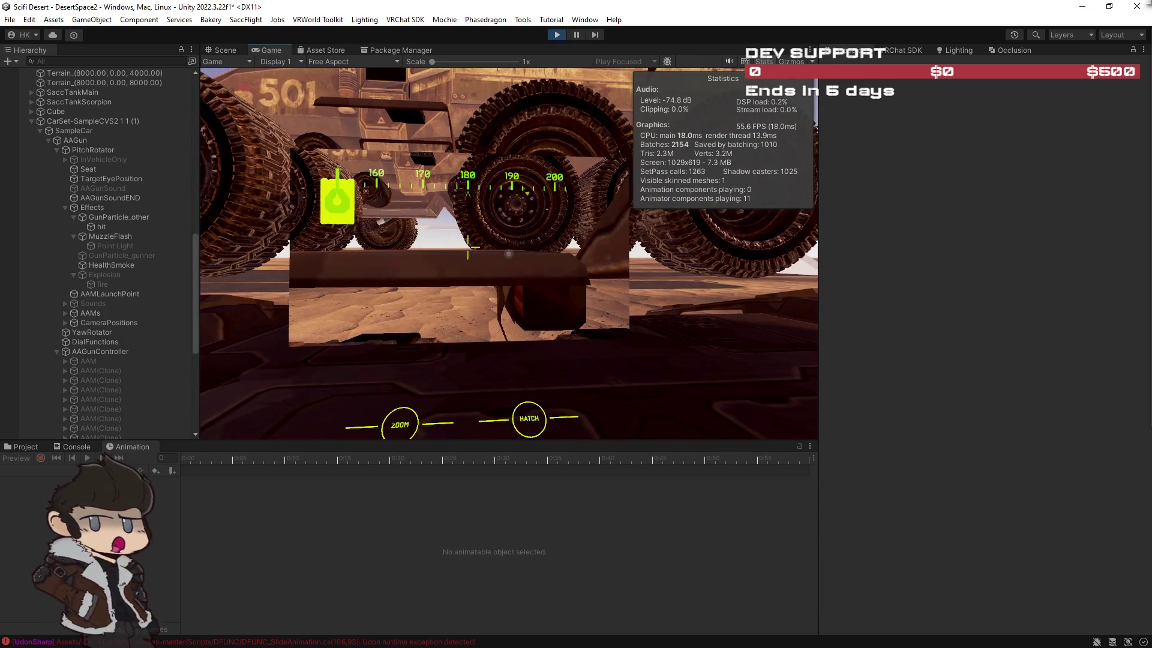
pyautogui.press('Escape')
pyautogui.click(433, 224)
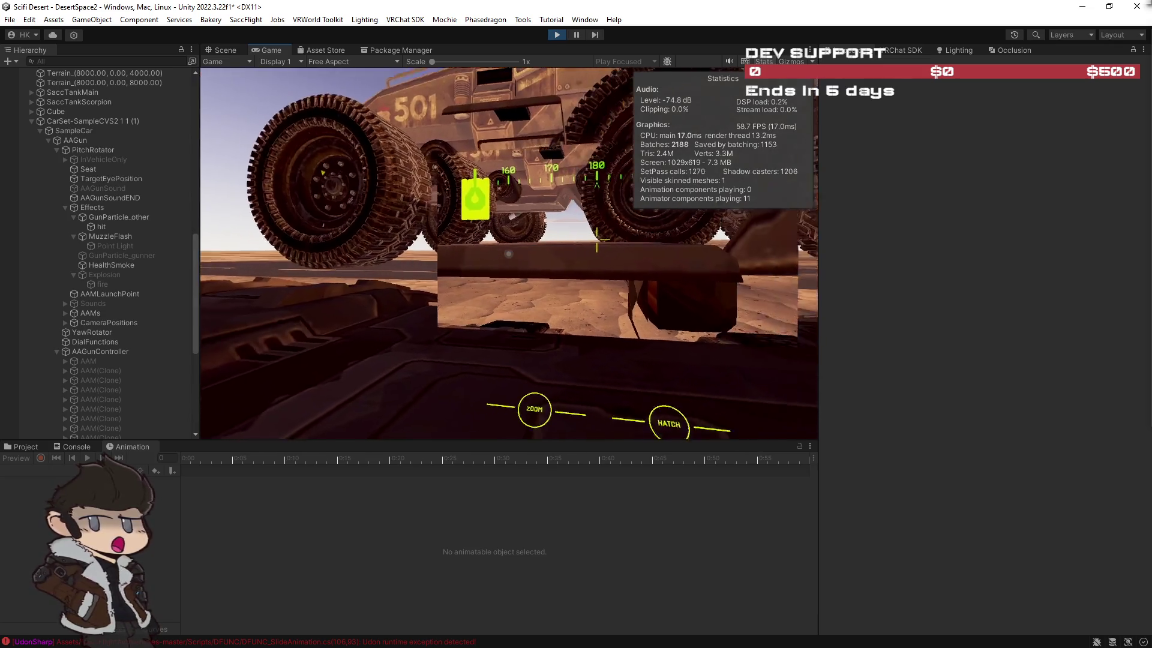
pyautogui.press('Return')
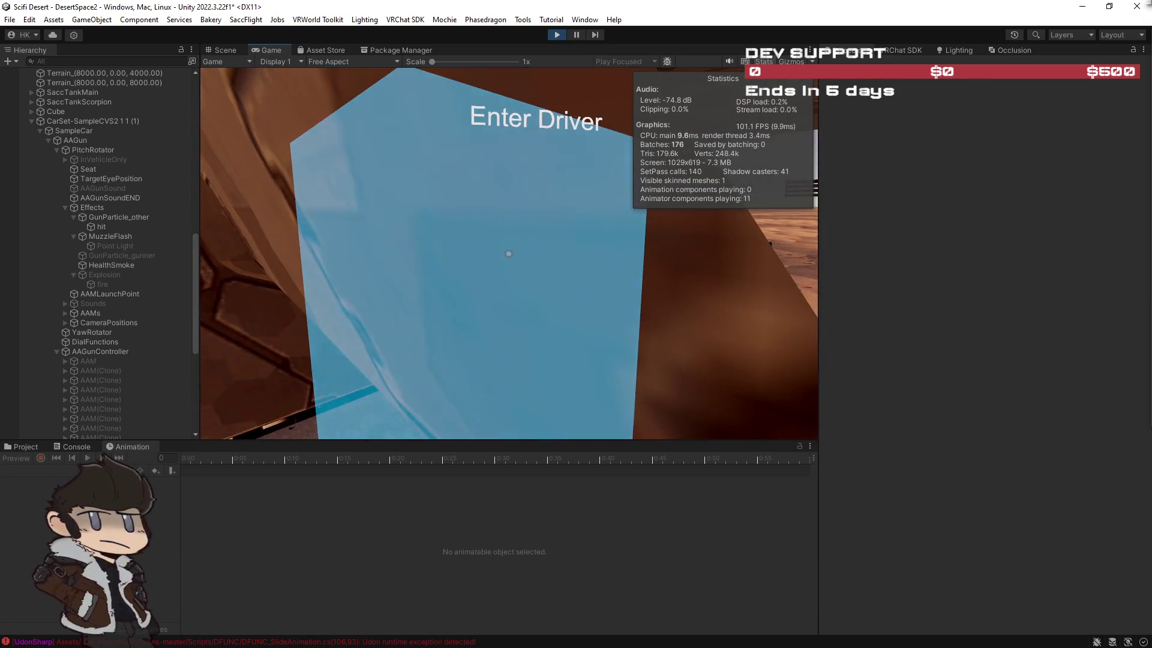
# Take the tank's driver seat and open the Client Simulator menu.
pyautogui.click(509, 254)
pyautogui.click(509, 254)
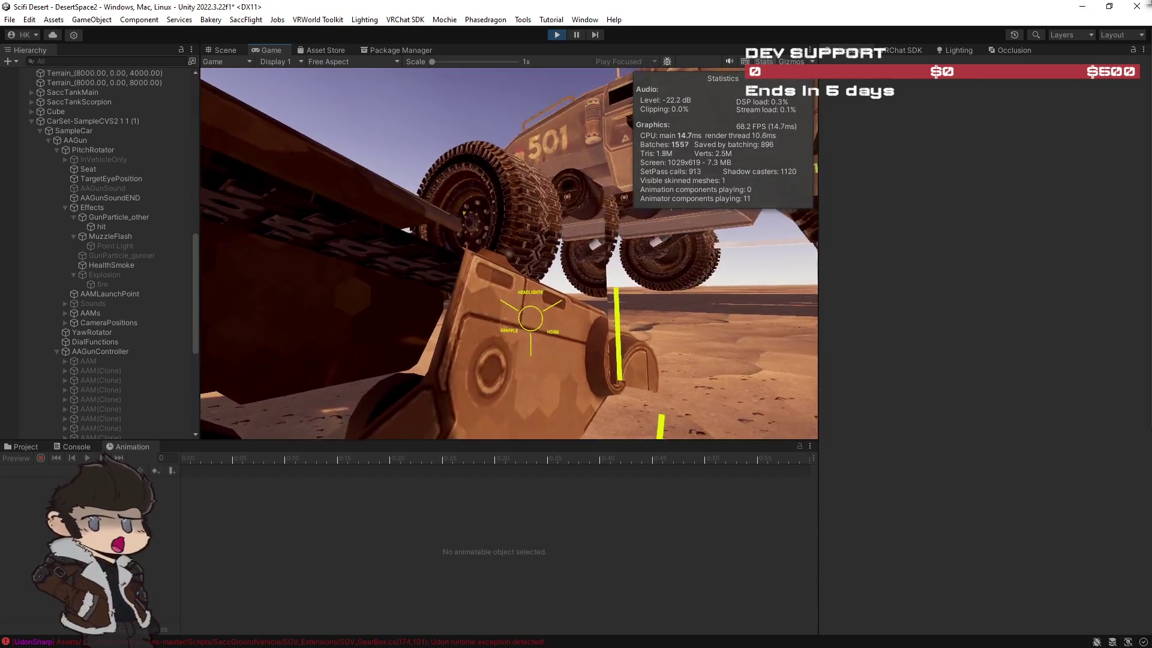
pyautogui.press('Escape')
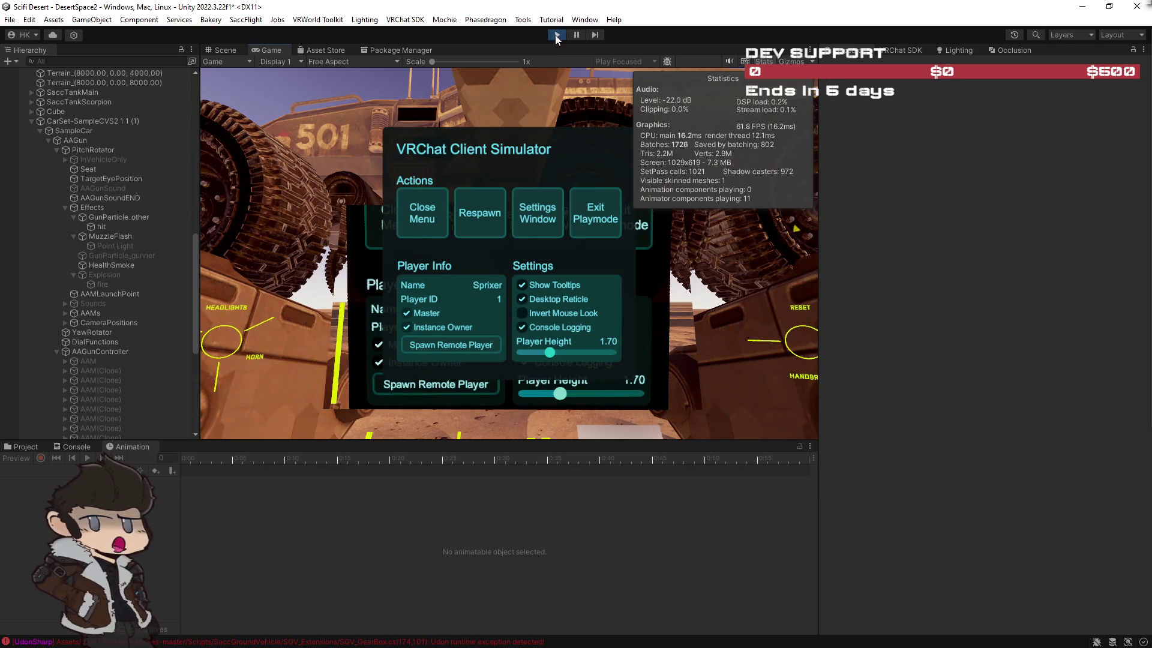
# Exit play mode, select the vehicle's seat objects, and resize and move the MapMagic graph window.
pyautogui.click(555, 34)
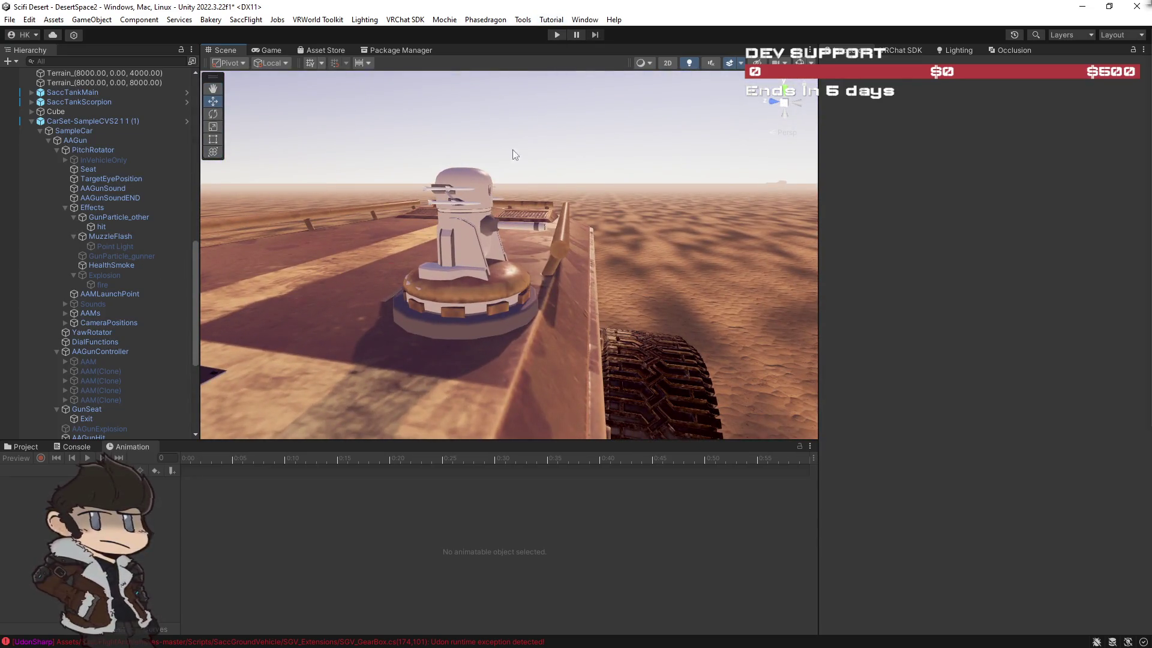
pyautogui.click(618, 204)
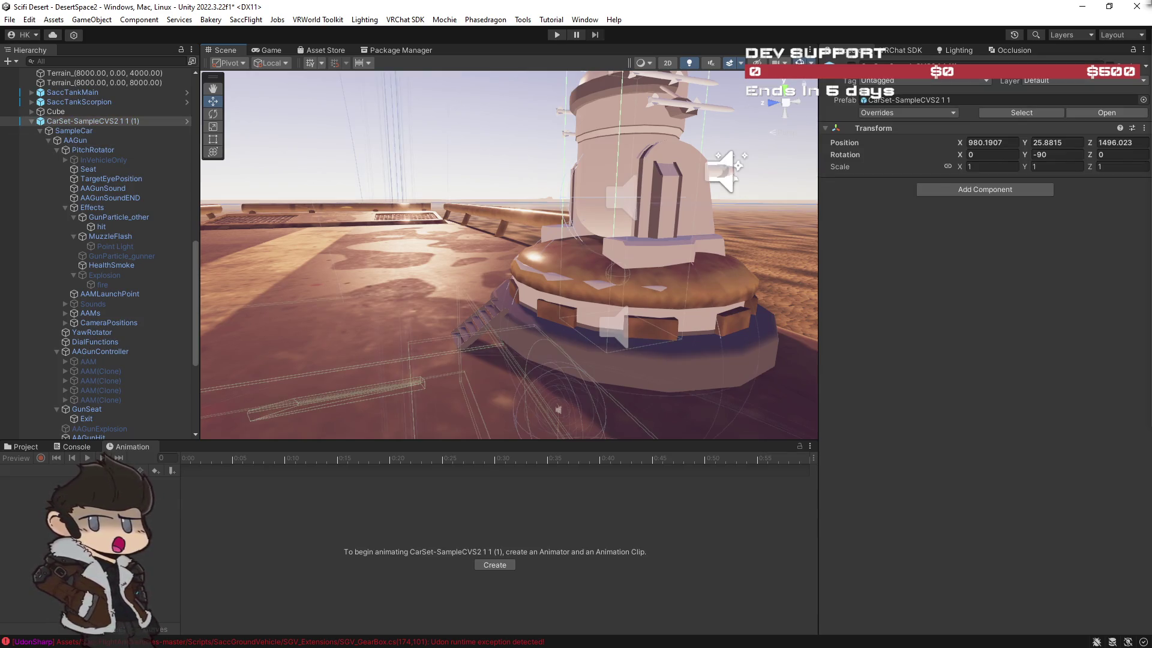
pyautogui.click(94, 168)
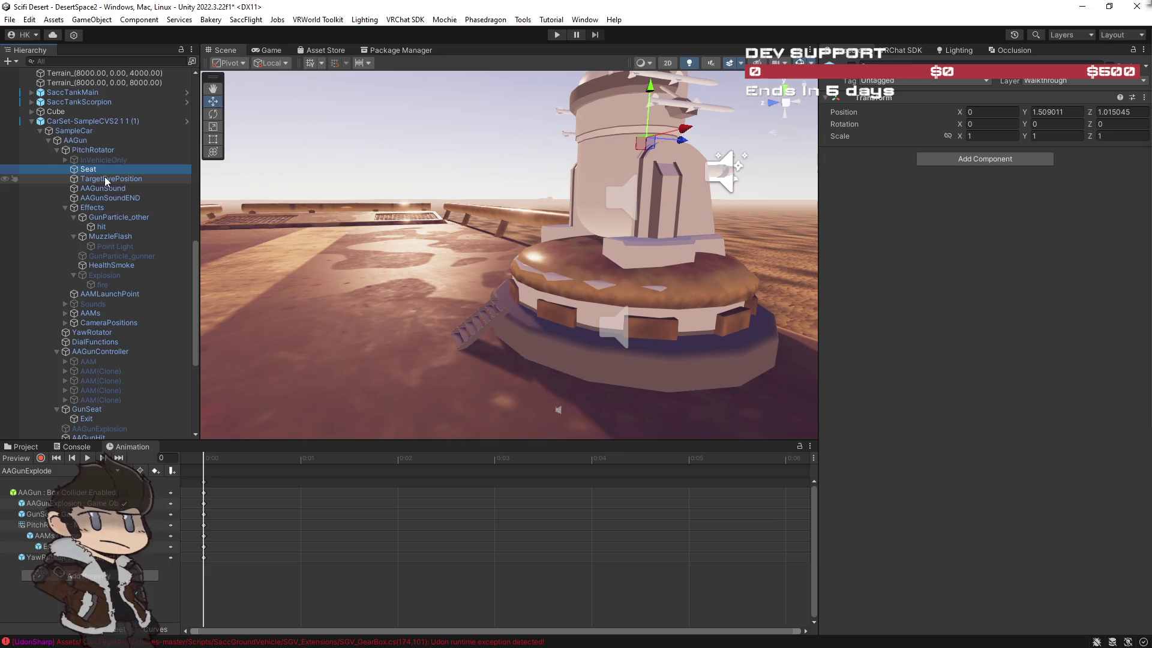
pyautogui.click(104, 176)
pyautogui.click(109, 185)
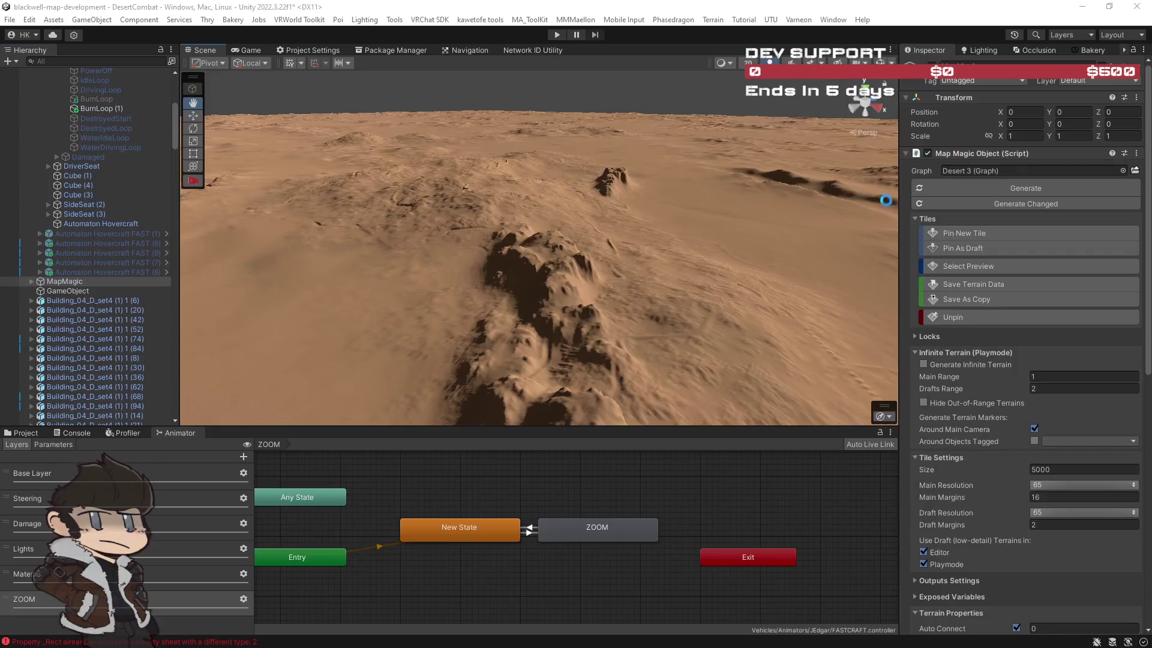
pyautogui.moveTo(885, 200)
pyautogui.mouseDown()
pyautogui.moveTo(625, 245)
pyautogui.moveTo(734, 248)
pyautogui.mouseUp()
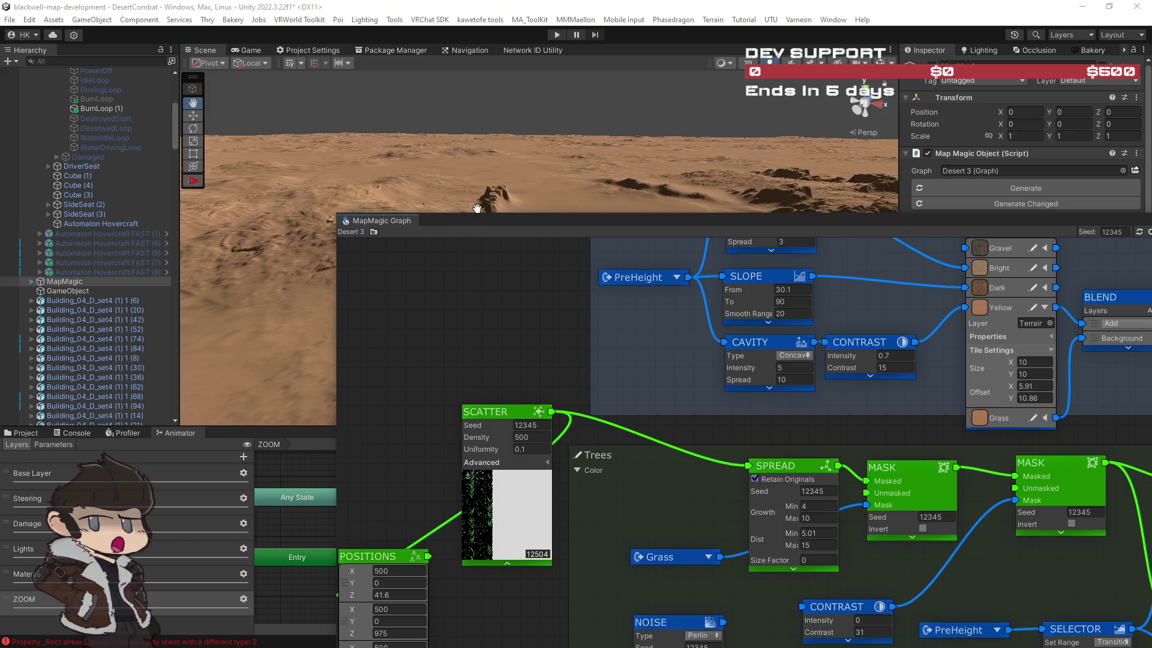
pyautogui.moveTo(486, 216); pyautogui.dragTo(487, 334)
pyautogui.moveTo(706, 350)
pyautogui.mouseDown()
pyautogui.moveTo(469, 306)
pyautogui.moveTo(414, 307)
pyautogui.mouseUp()
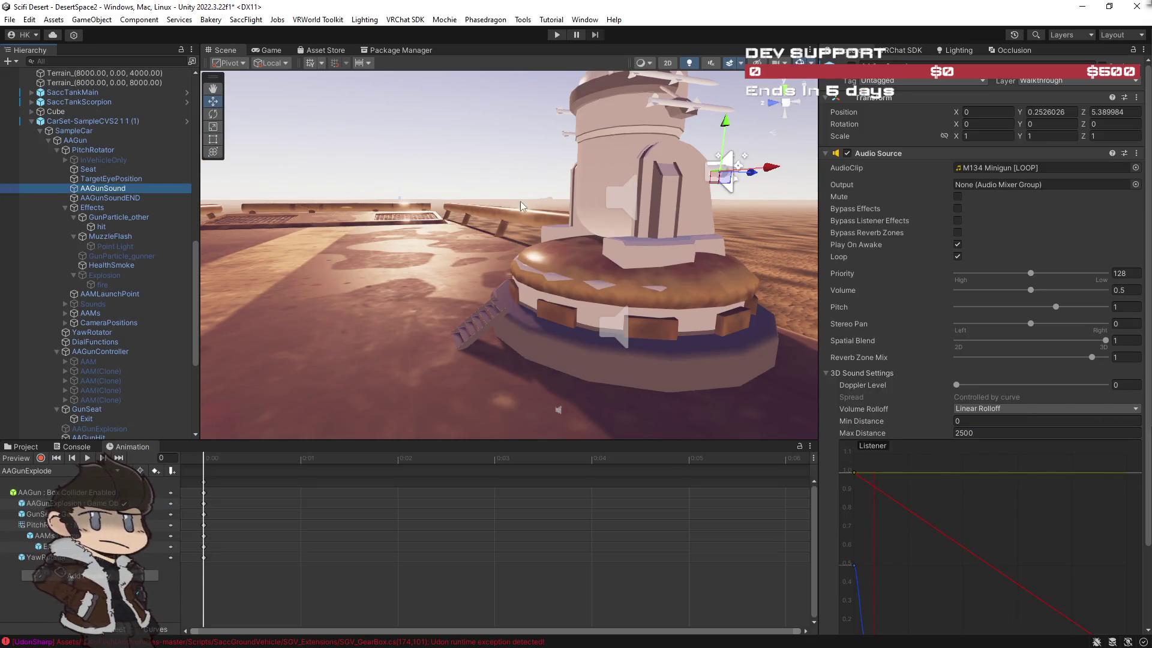
# Lower the Seat's Position Y from 1.509 to 1.487, then select GunSeat.
pyautogui.click(89, 169)
pyautogui.moveTo(669, 144)
pyautogui.mouseDown()
pyautogui.moveTo(583, 115)
pyautogui.moveTo(511, 174)
pyautogui.moveTo(558, 168)
pyautogui.moveTo(512, 95)
pyautogui.moveTo(674, 215)
pyautogui.moveTo(432, 277)
pyautogui.mouseUp()
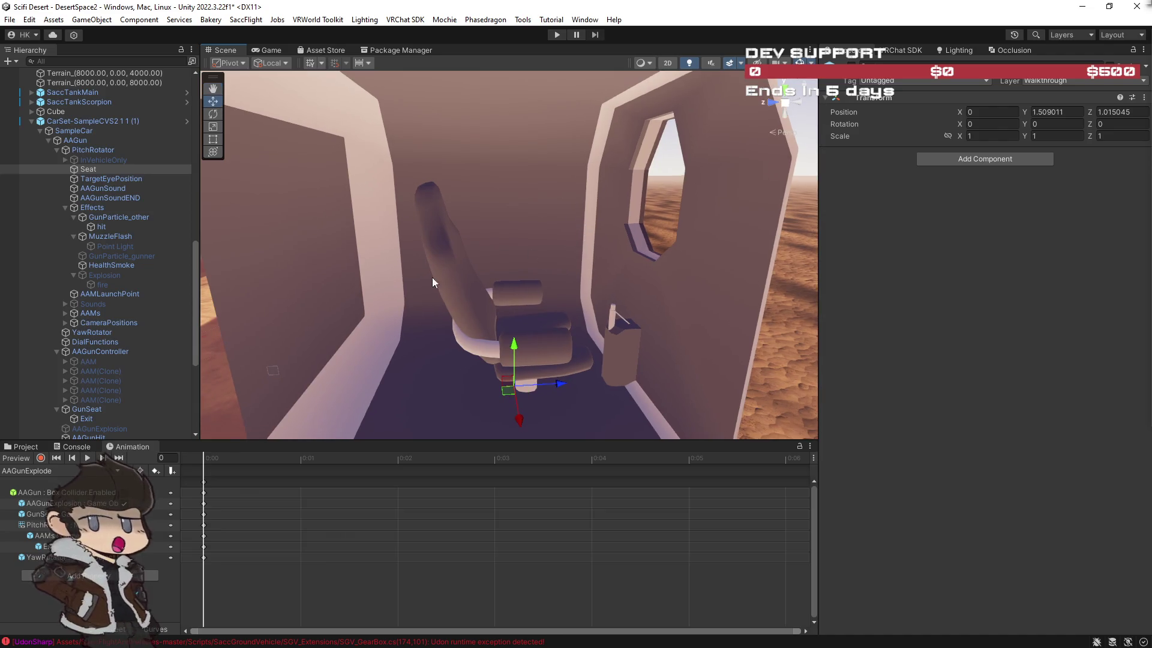
pyautogui.moveTo(517, 353); pyautogui.dragTo(513, 353)
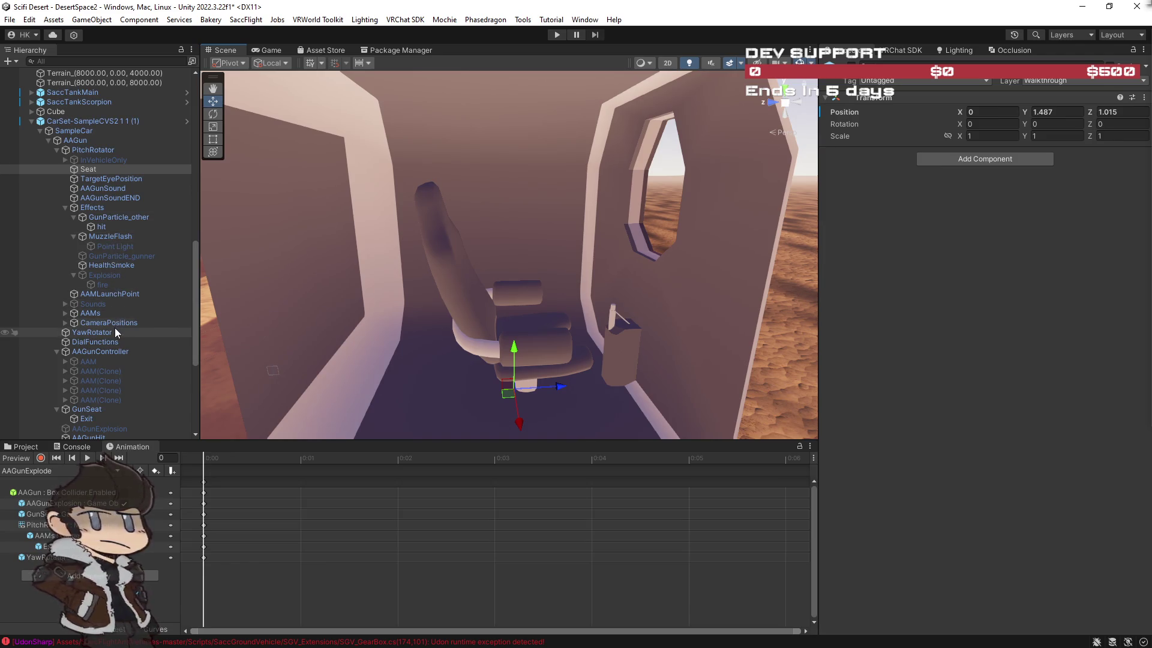
pyautogui.scroll(-2, 111, 363)
pyautogui.click(101, 376)
# Frame GunSeat, fly the Scene camera beneath the vehicle, and start play mode.
pyautogui.press('f')
pyautogui.press('s')
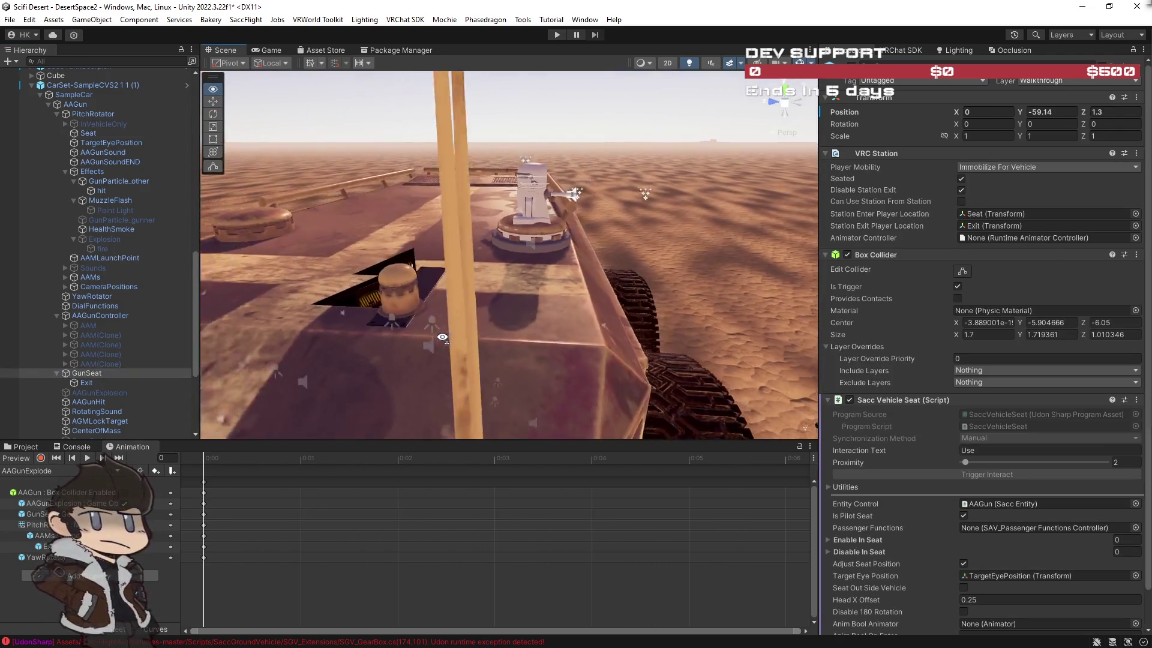
pyautogui.press('w')
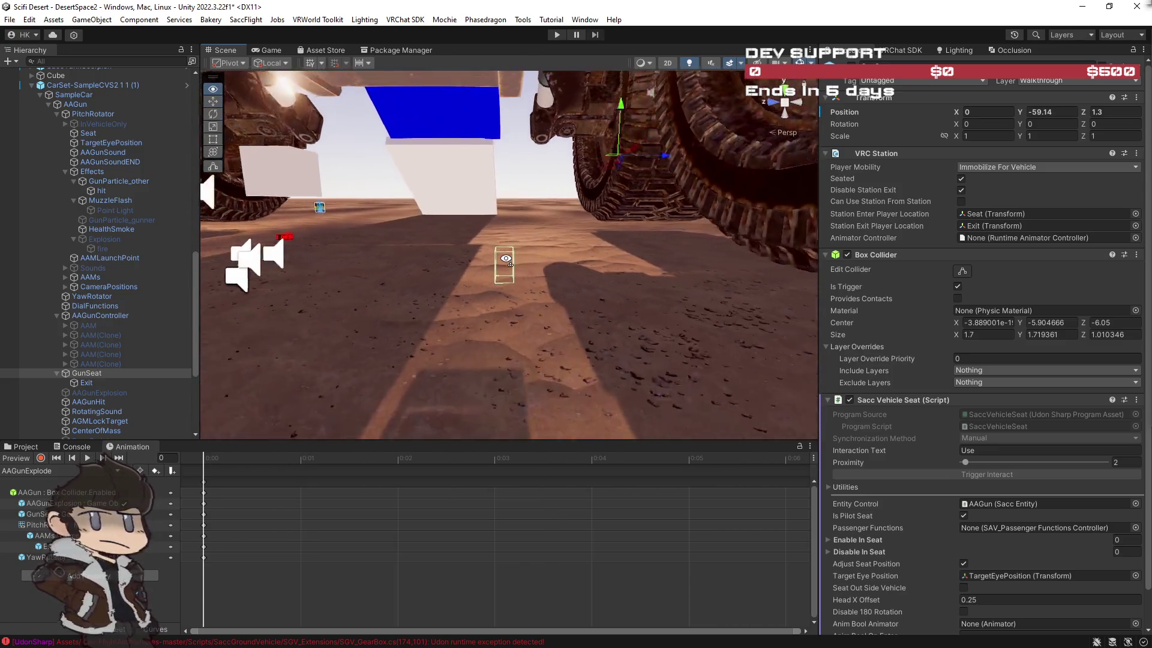
pyautogui.press('s')
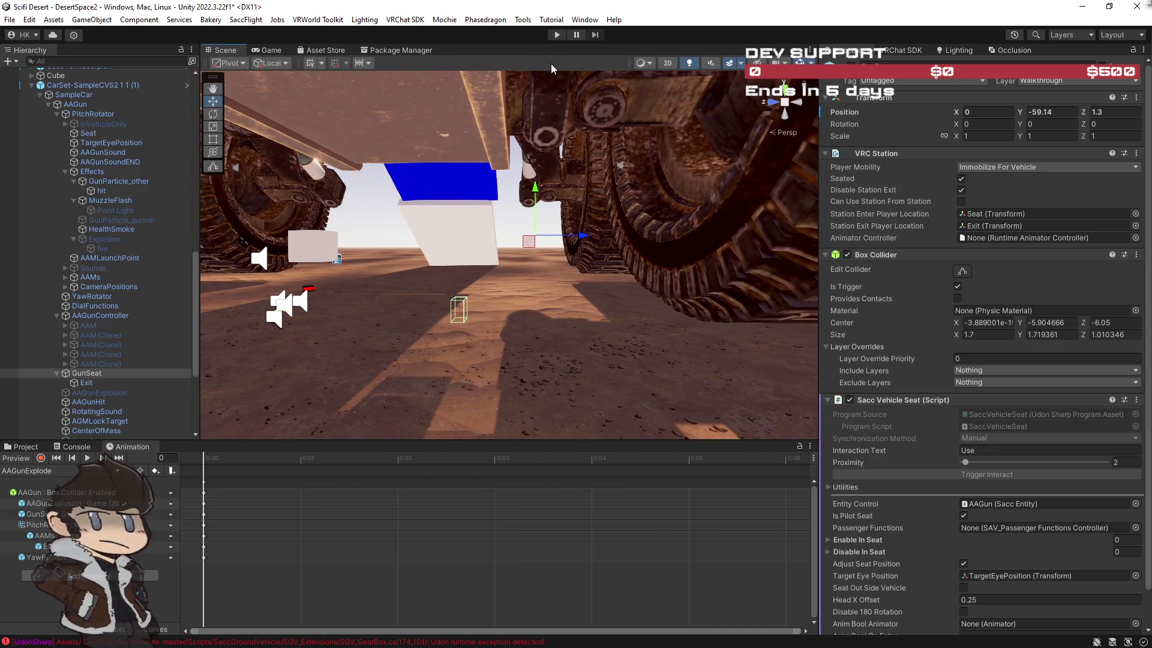
pyautogui.click(556, 34)
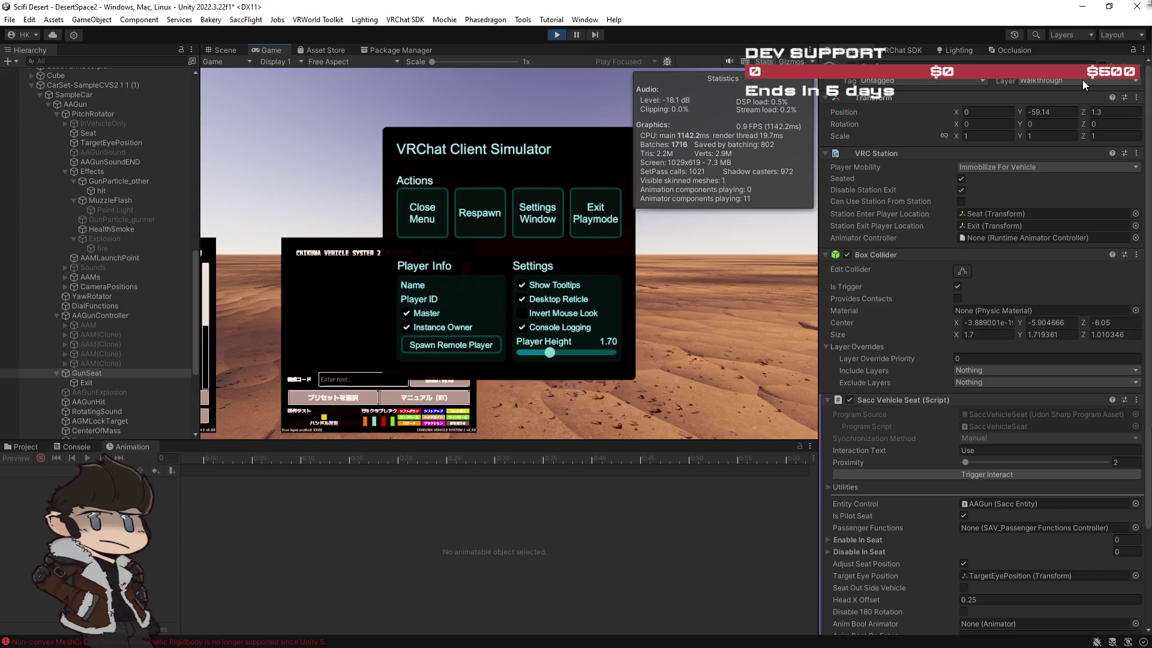
pyautogui.click(1082, 81)
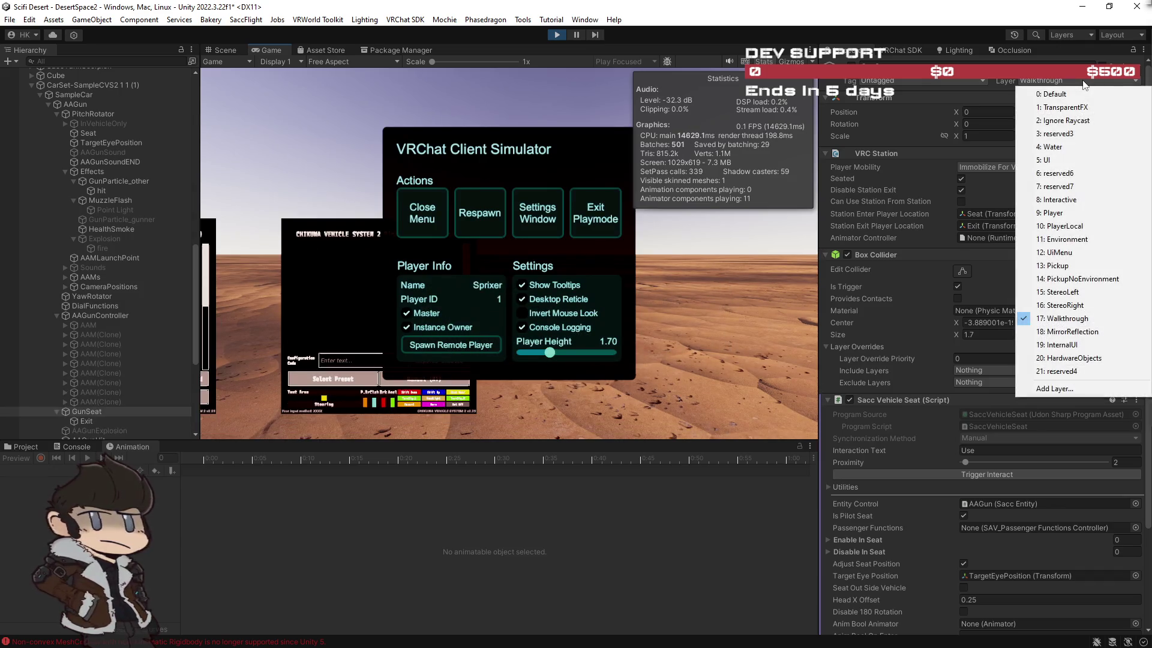
# Put GunSeat and its children on the Default layer.
pyautogui.click(1072, 94)
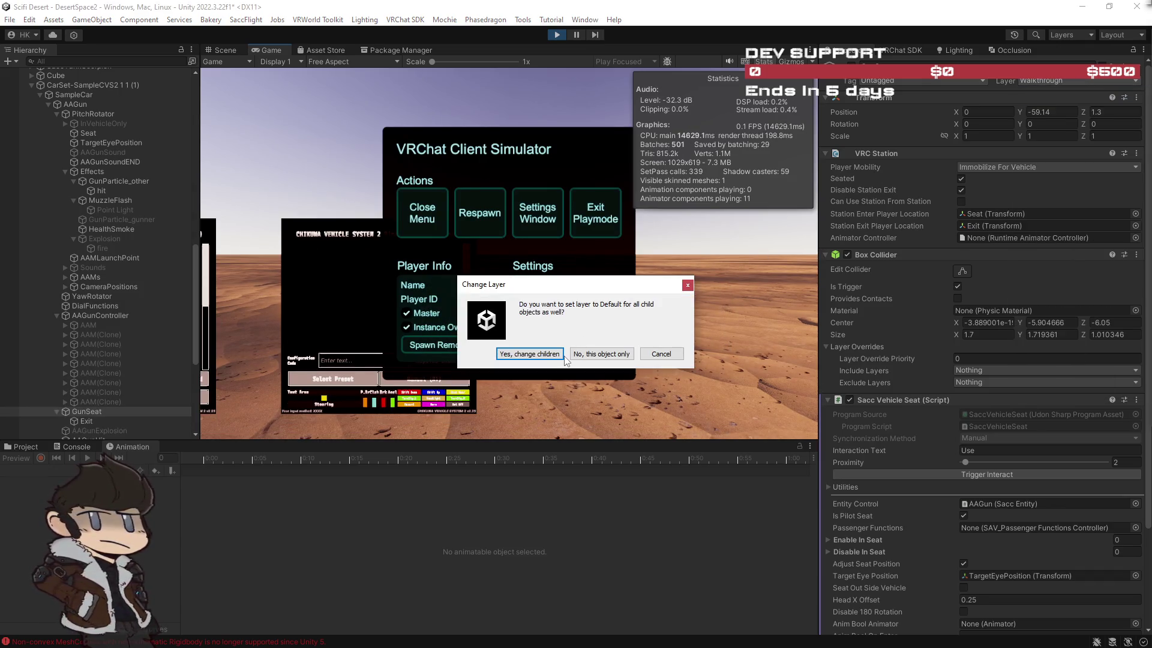
pyautogui.click(602, 354)
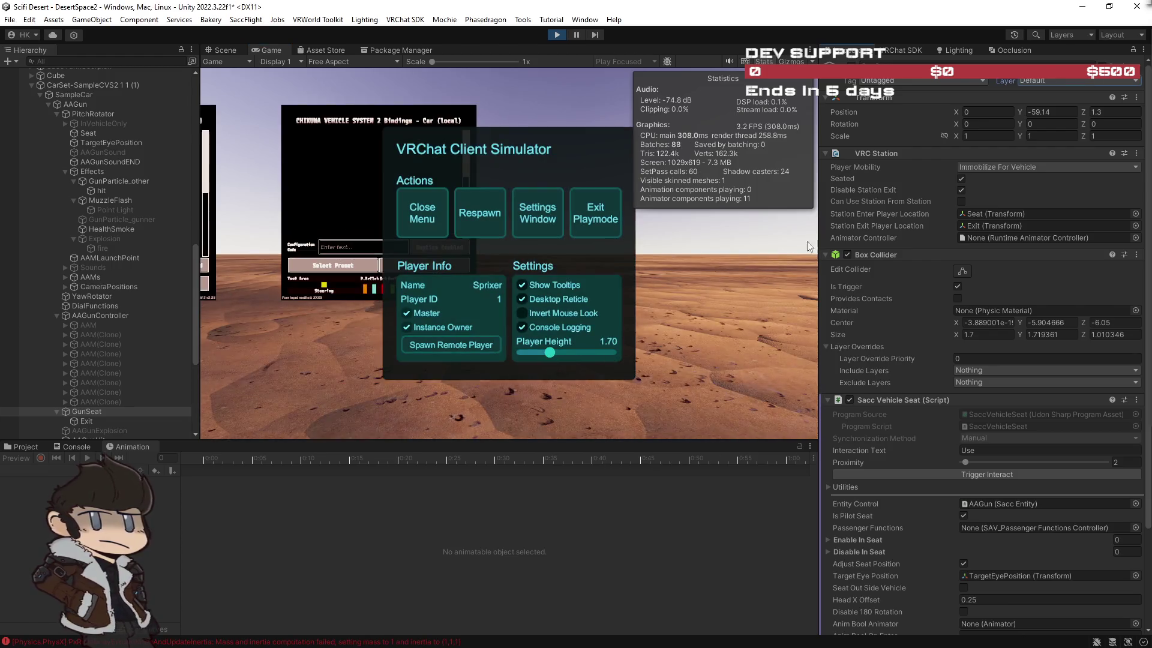
pyautogui.click(1056, 81)
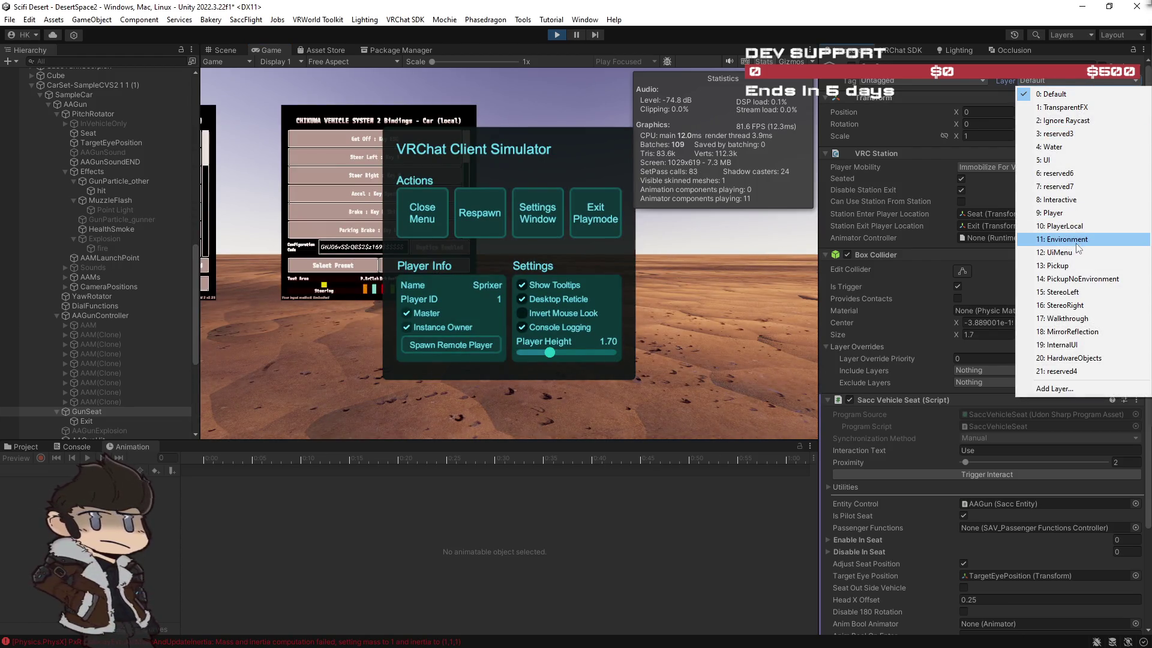
pyautogui.click(1059, 94)
pyautogui.click(550, 354)
# Close the simulator menu, walk the player under the vehicle, then return to Scene view.
pyautogui.click(423, 217)
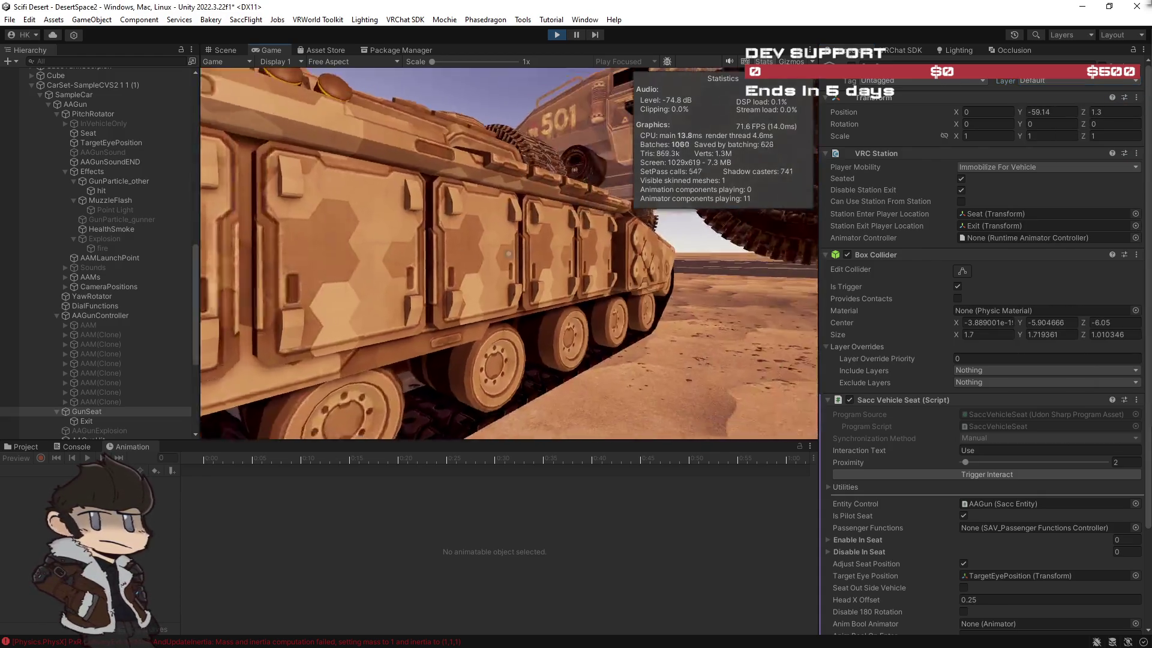
pyautogui.press('w')
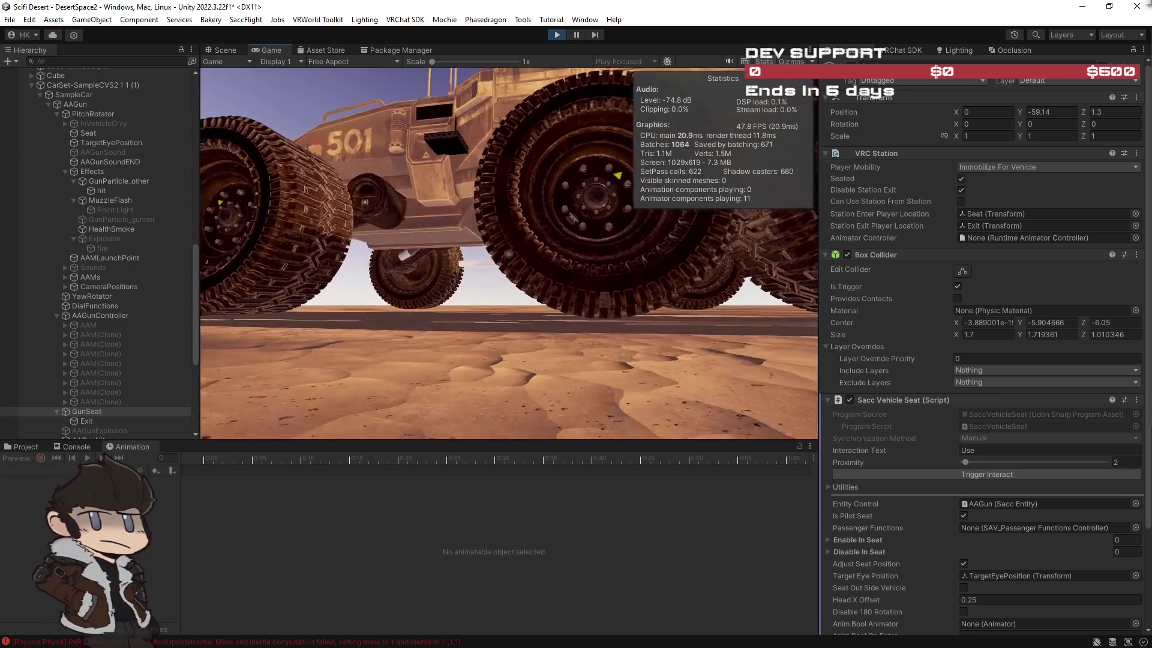
pyautogui.press('w')
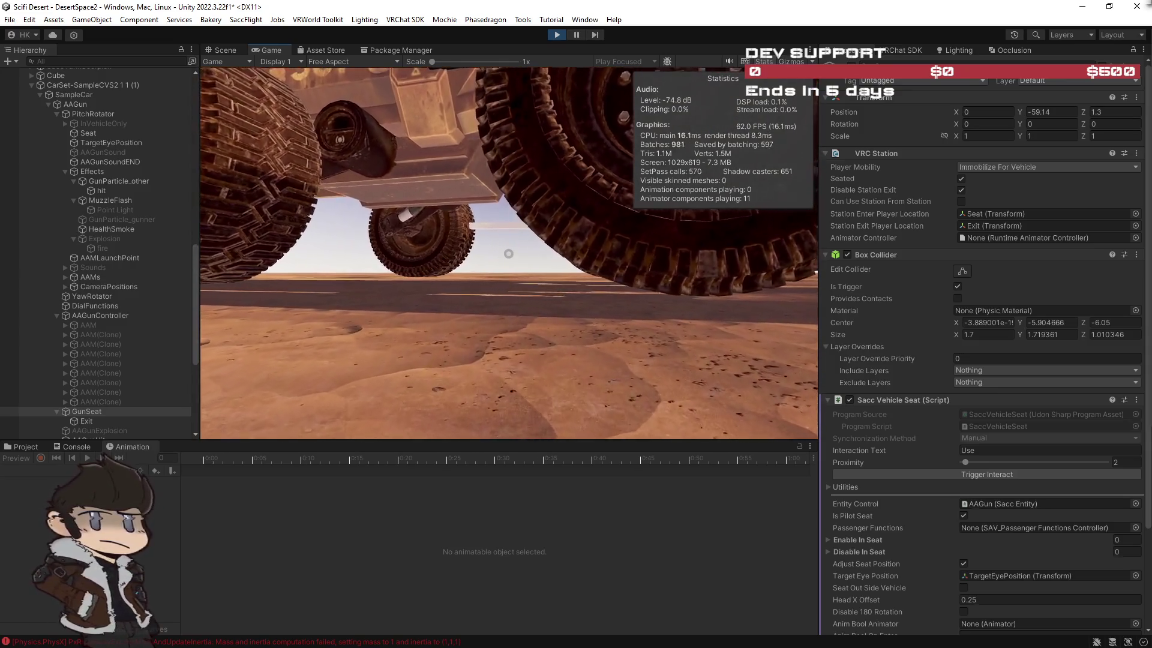
pyautogui.press('w')
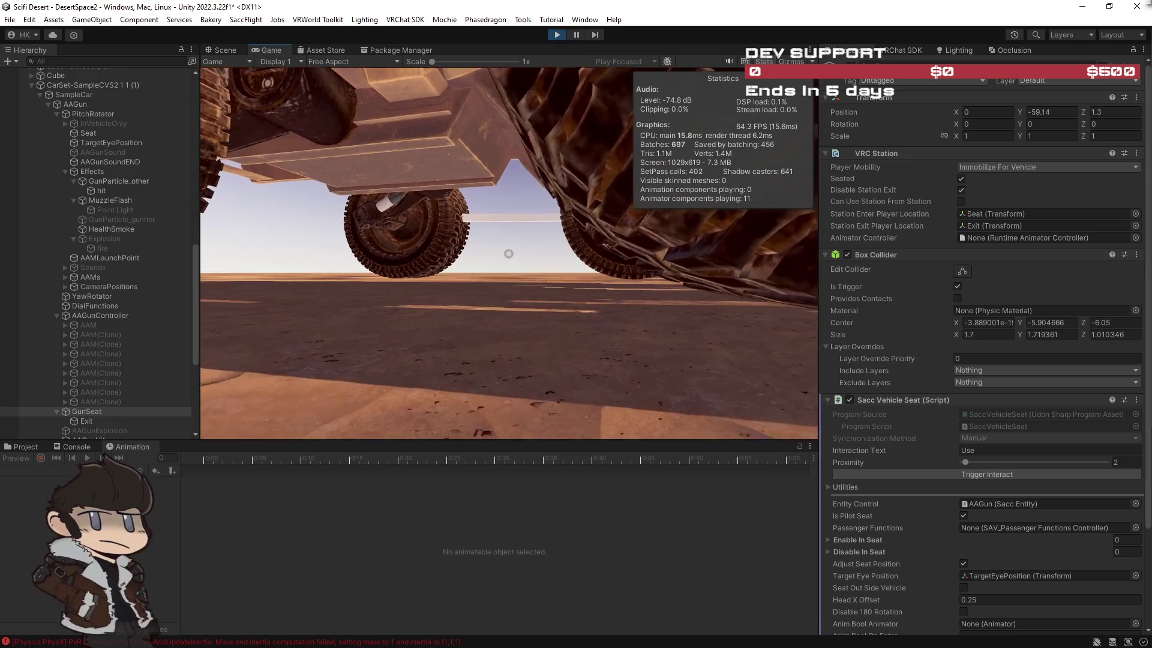
pyautogui.press('w')
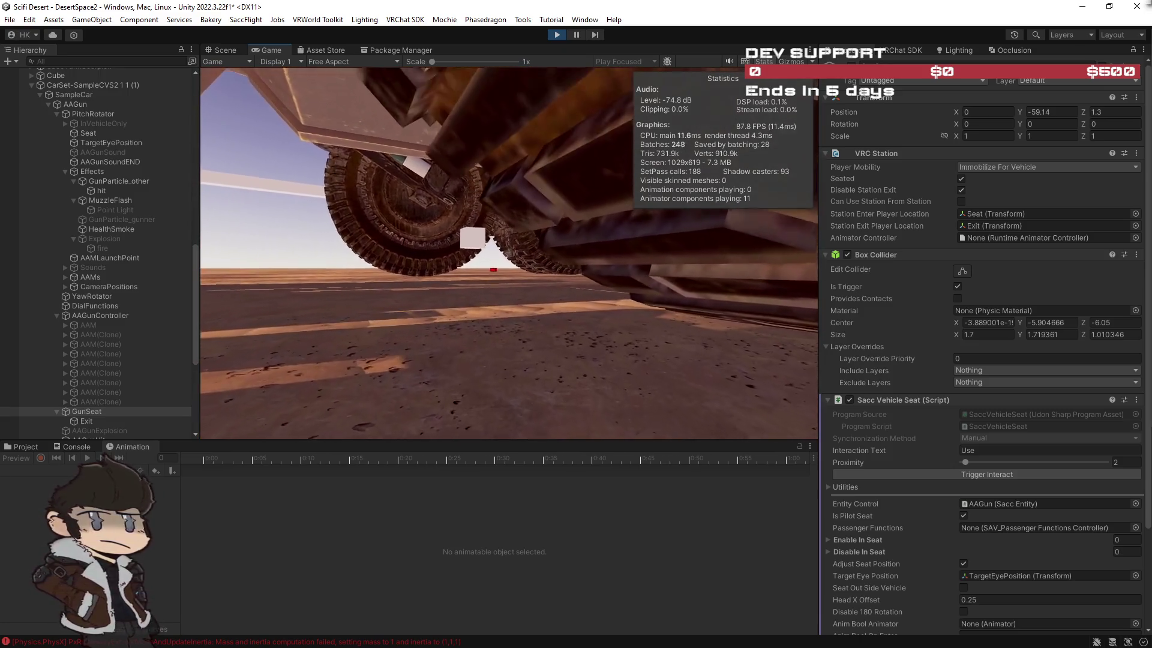
pyautogui.press('w')
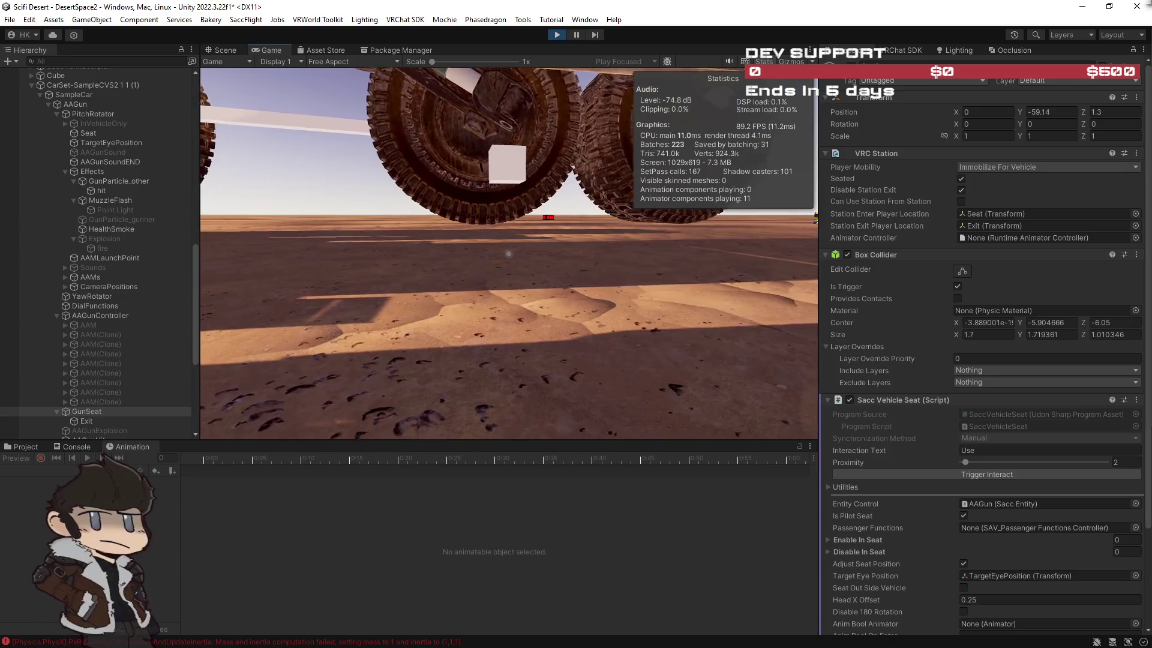
pyautogui.press('w')
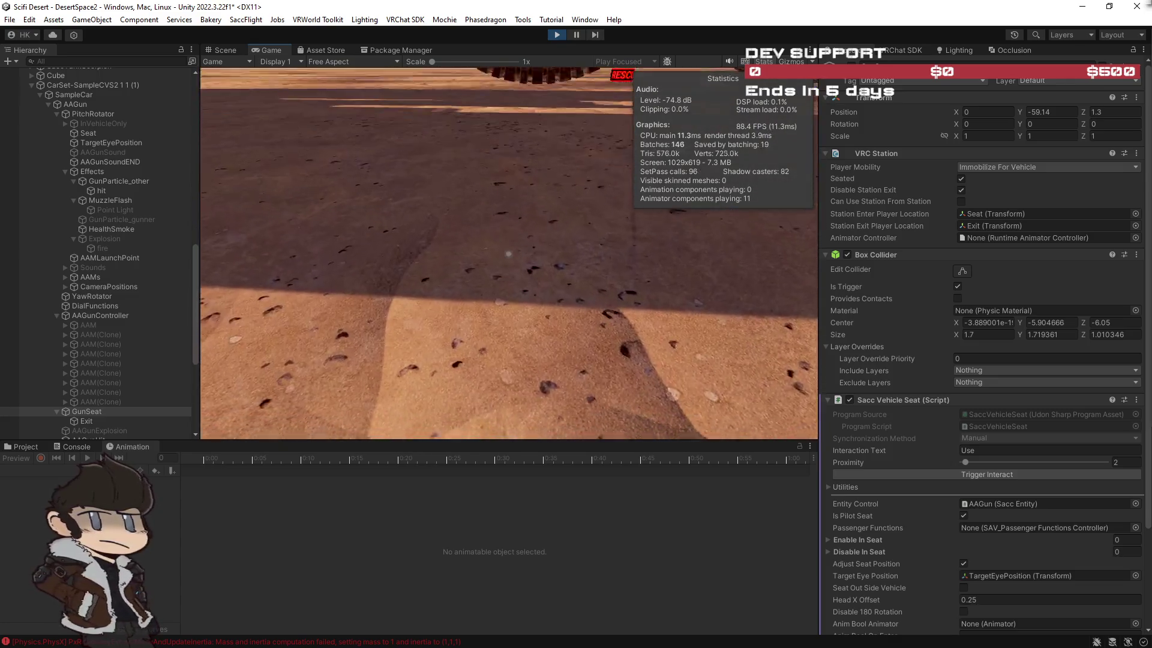
pyautogui.press('w')
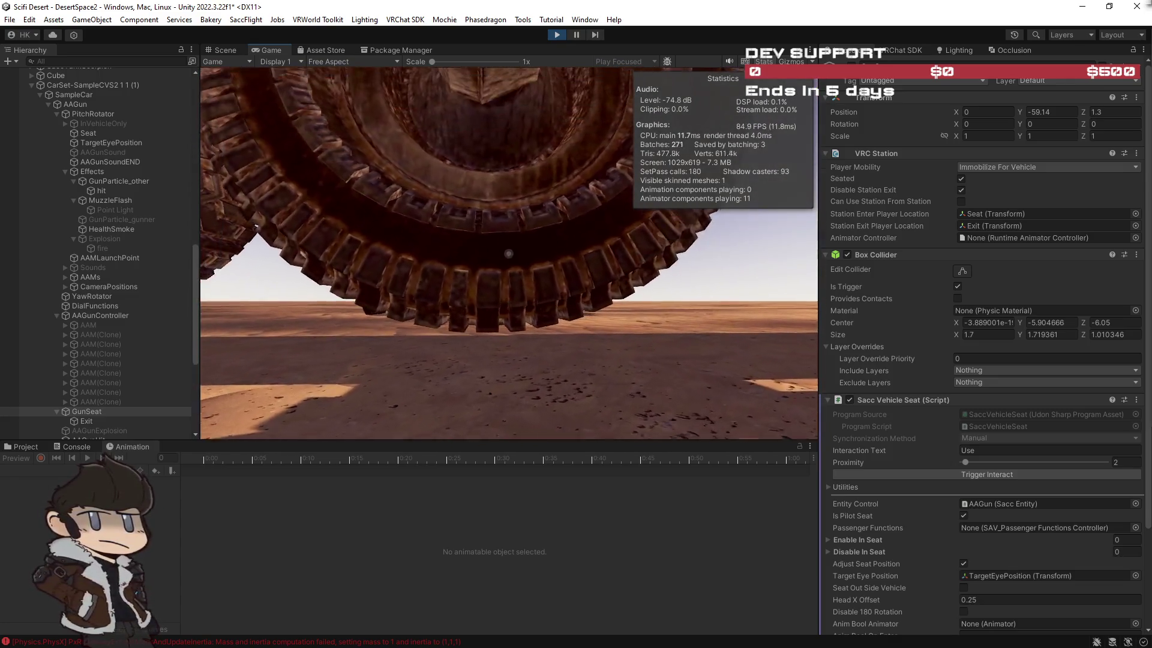
pyautogui.hotkey('ctrl', '1')
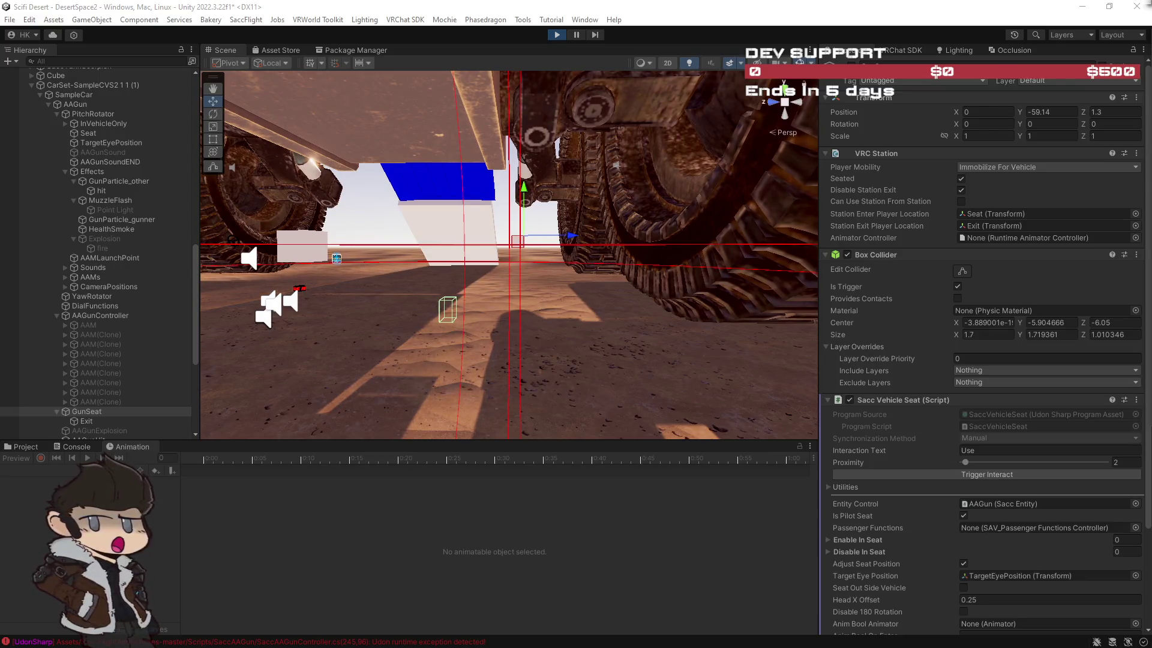
# Frame the vehicle around GunSeat and select the AAGun turret in the Hierarchy.
pyautogui.press('f')
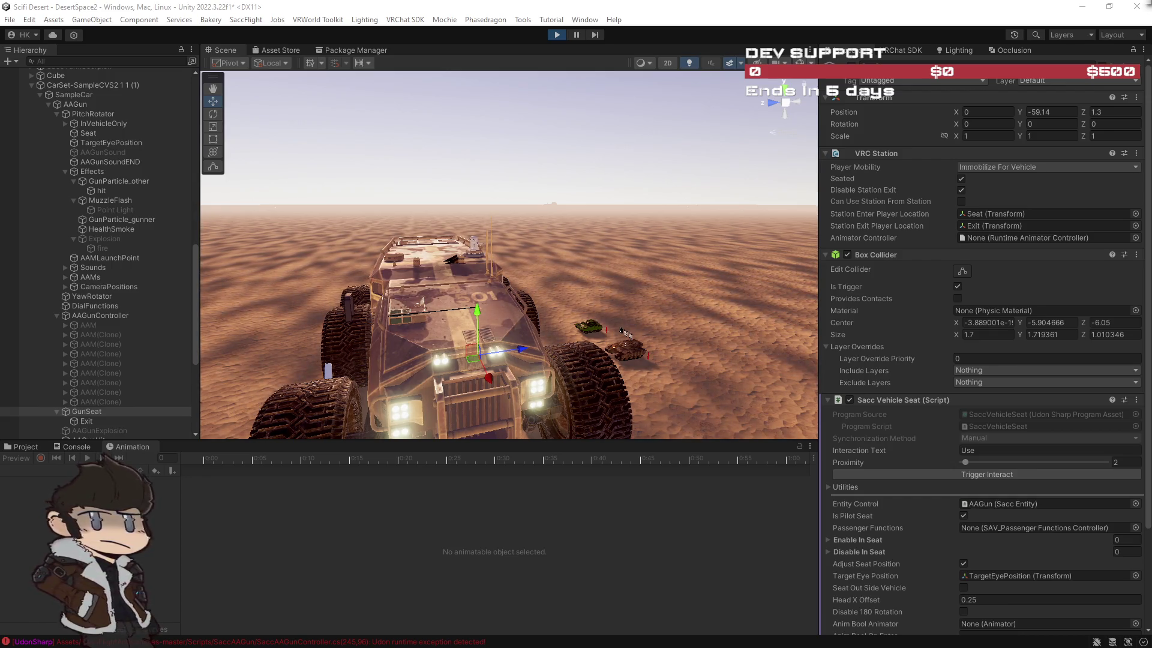
pyautogui.click(75, 104)
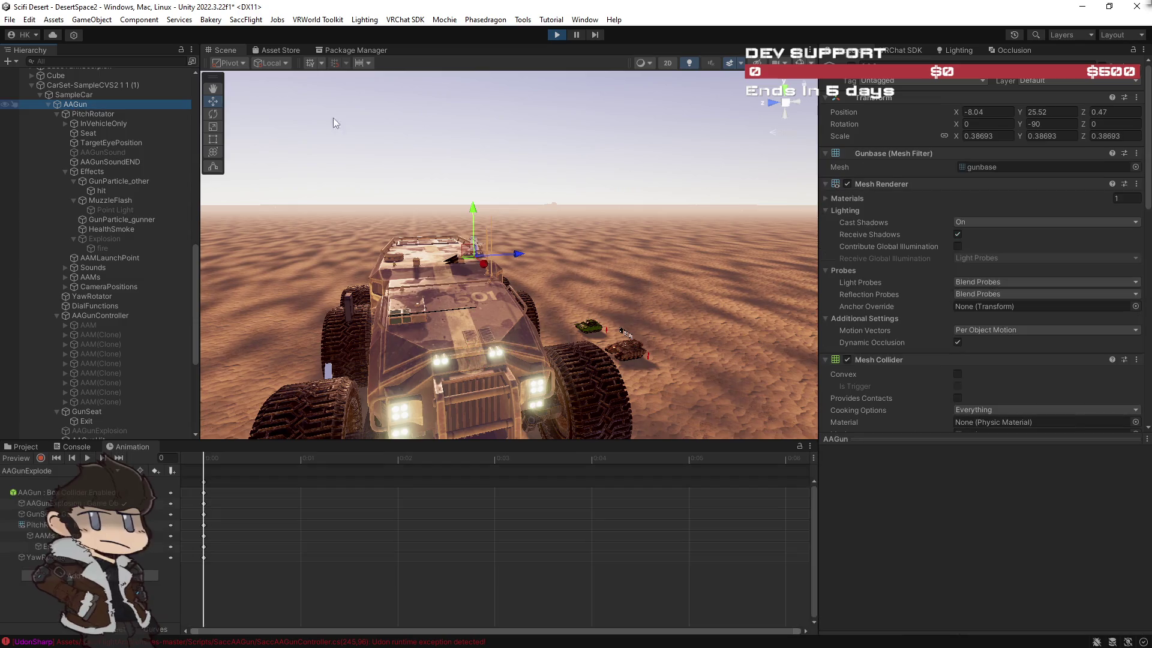
# Rotate the firing AAGun turret with the Rotate tool, then stop play mode.
pyautogui.hotkey('alt', 'Tab')
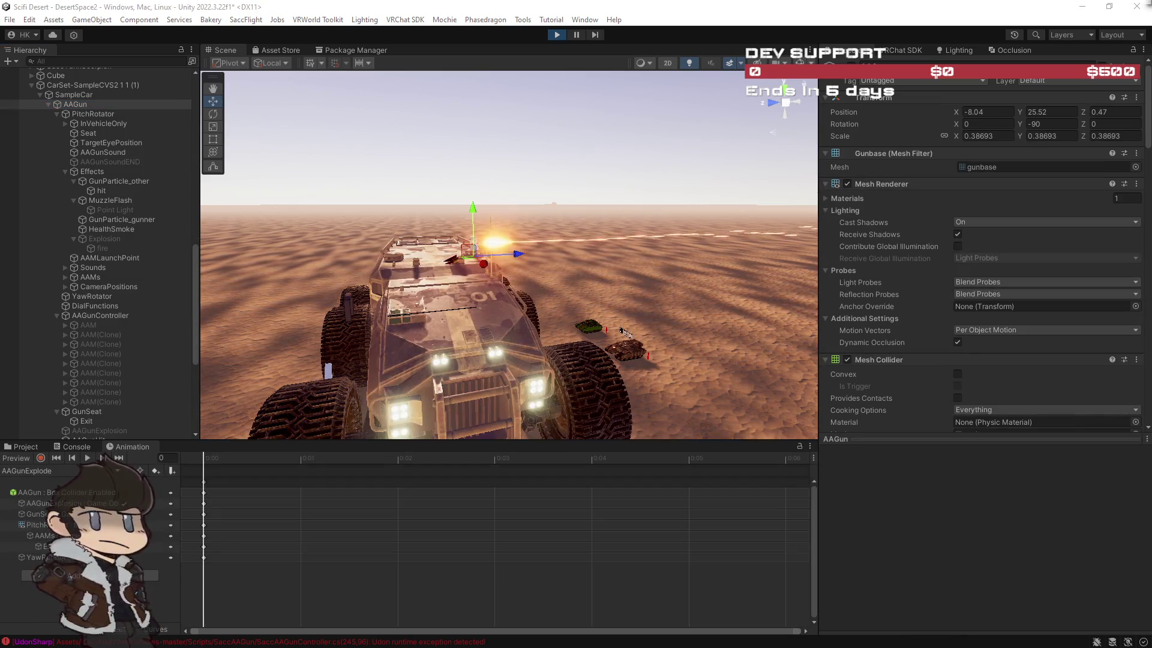
pyautogui.moveTo(570, 288)
pyautogui.mouseDown()
pyautogui.moveTo(641, 290)
pyautogui.moveTo(621, 290)
pyautogui.mouseUp()
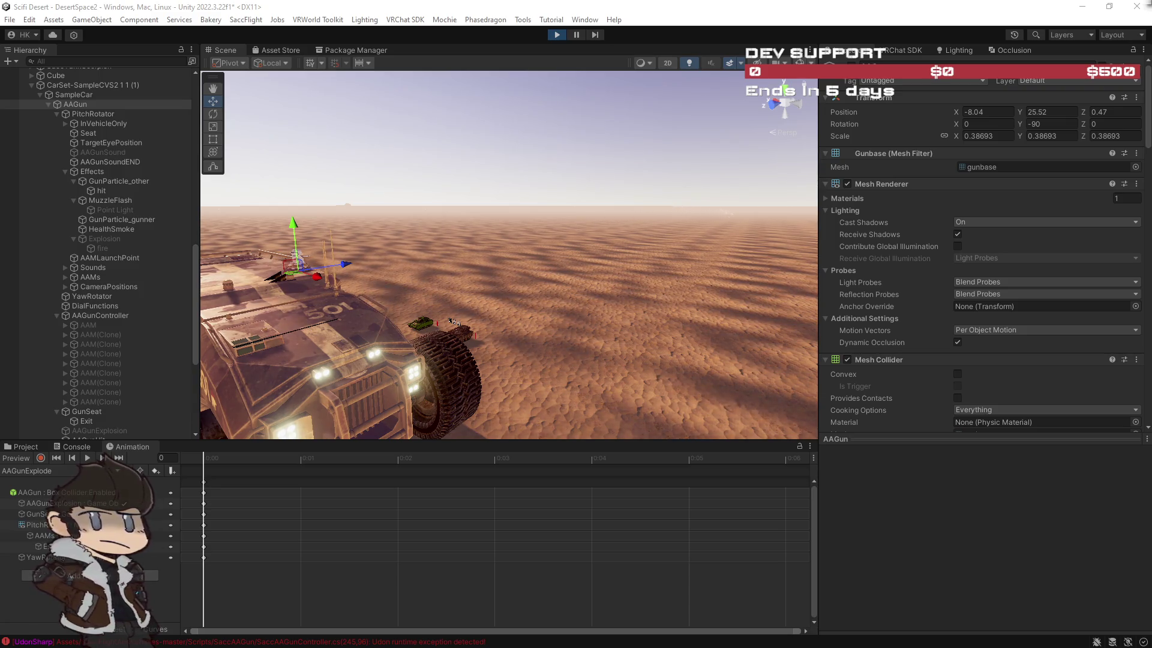
pyautogui.press('e')
pyautogui.moveTo(275, 261)
pyautogui.mouseDown()
pyautogui.moveTo(268, 283)
pyautogui.moveTo(283, 258)
pyautogui.moveTo(281, 269)
pyautogui.mouseUp()
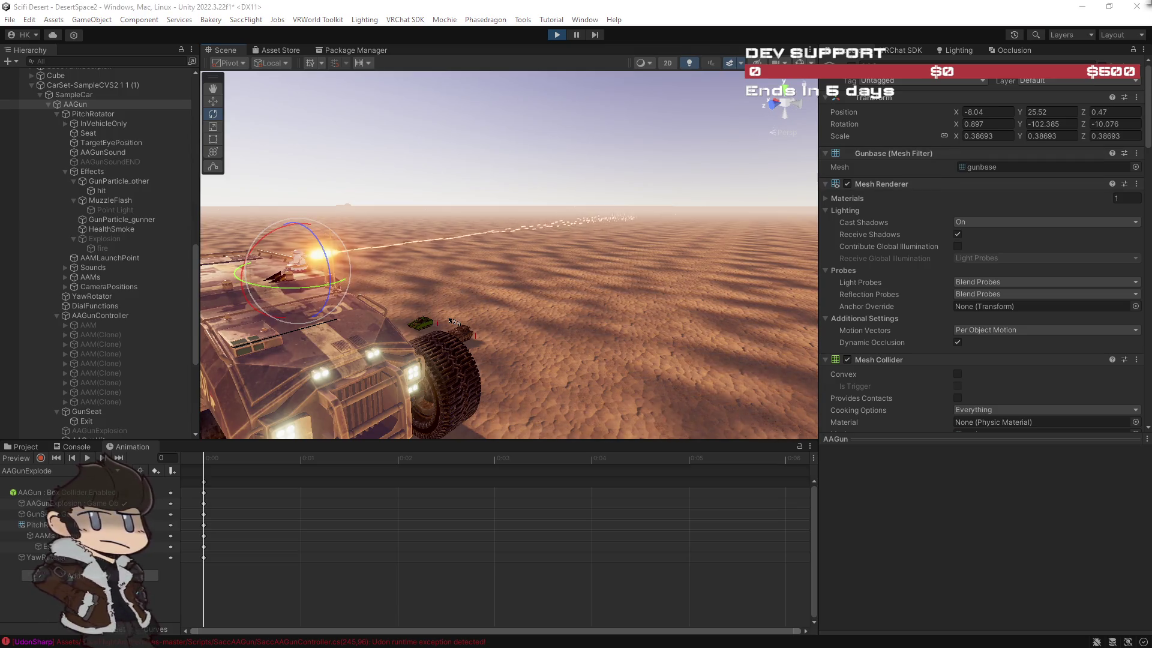
pyautogui.moveTo(329, 283)
pyautogui.mouseDown()
pyautogui.moveTo(275, 290)
pyautogui.moveTo(405, 287)
pyautogui.moveTo(318, 294)
pyautogui.moveTo(263, 242)
pyautogui.moveTo(348, 285)
pyautogui.moveTo(229, 287)
pyautogui.moveTo(316, 285)
pyautogui.moveTo(297, 264)
pyautogui.moveTo(279, 274)
pyautogui.moveTo(261, 257)
pyautogui.moveTo(251, 266)
pyautogui.moveTo(279, 288)
pyautogui.moveTo(293, 288)
pyautogui.moveTo(220, 253)
pyautogui.moveTo(311, 268)
pyautogui.mouseUp()
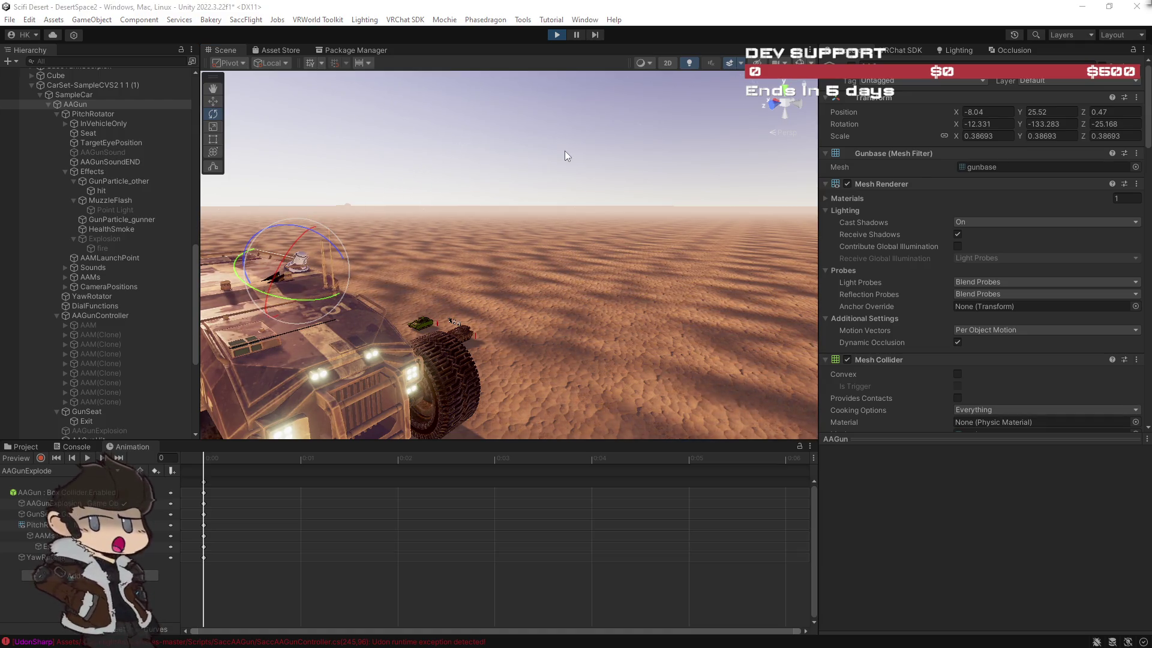
pyautogui.click(557, 35)
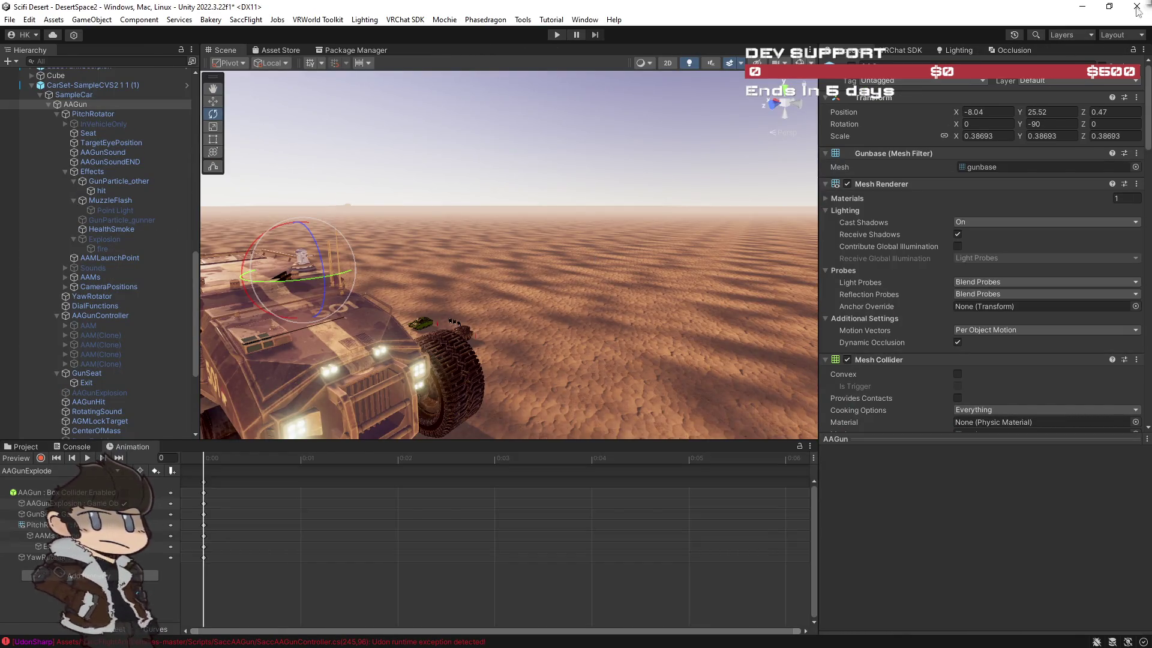
# Close the editor and discard the DesertSpace2 scene changes with Don't Save.
pyautogui.click(1137, 6)
pyautogui.click(610, 355)
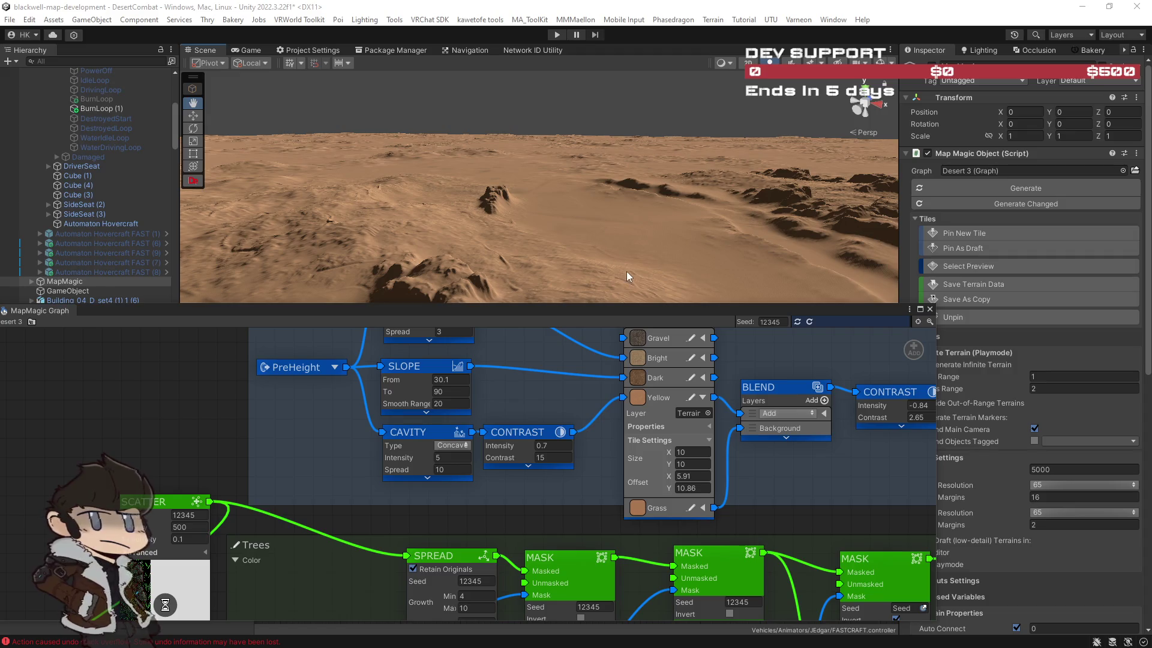
# Dock the MapMagic Graph panel at the bottom, cancel renaming MapMagic, and show the AutoHovercraft folder.
pyautogui.hotkey('alt', 'Tab')
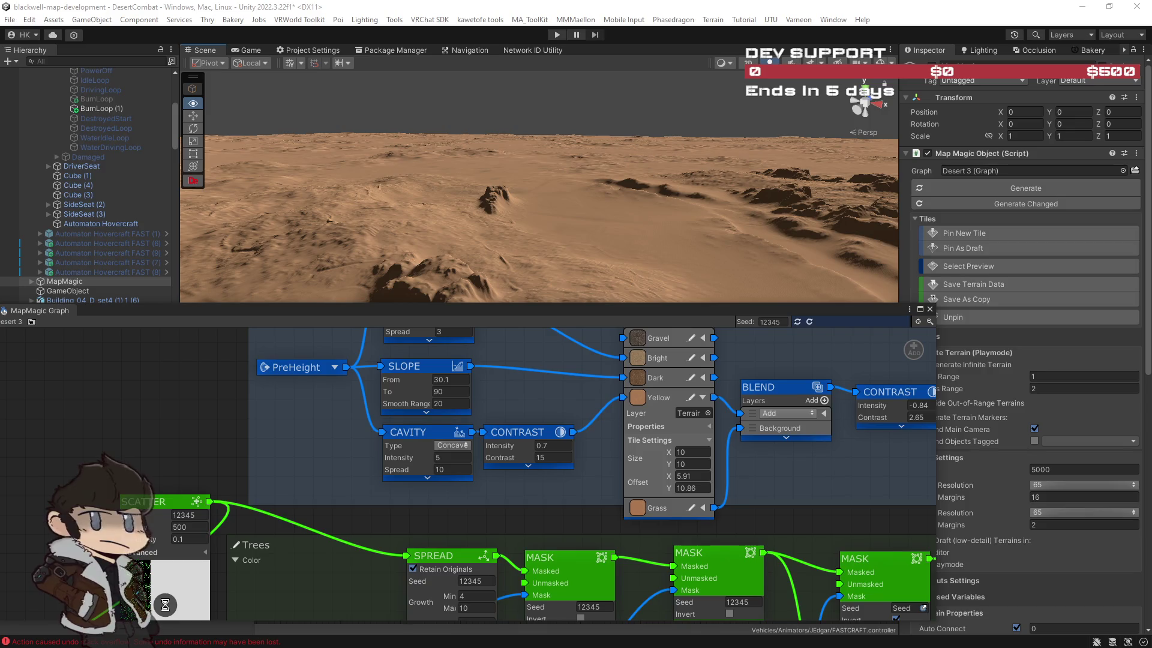
pyautogui.hotkey('alt', 'Tab')
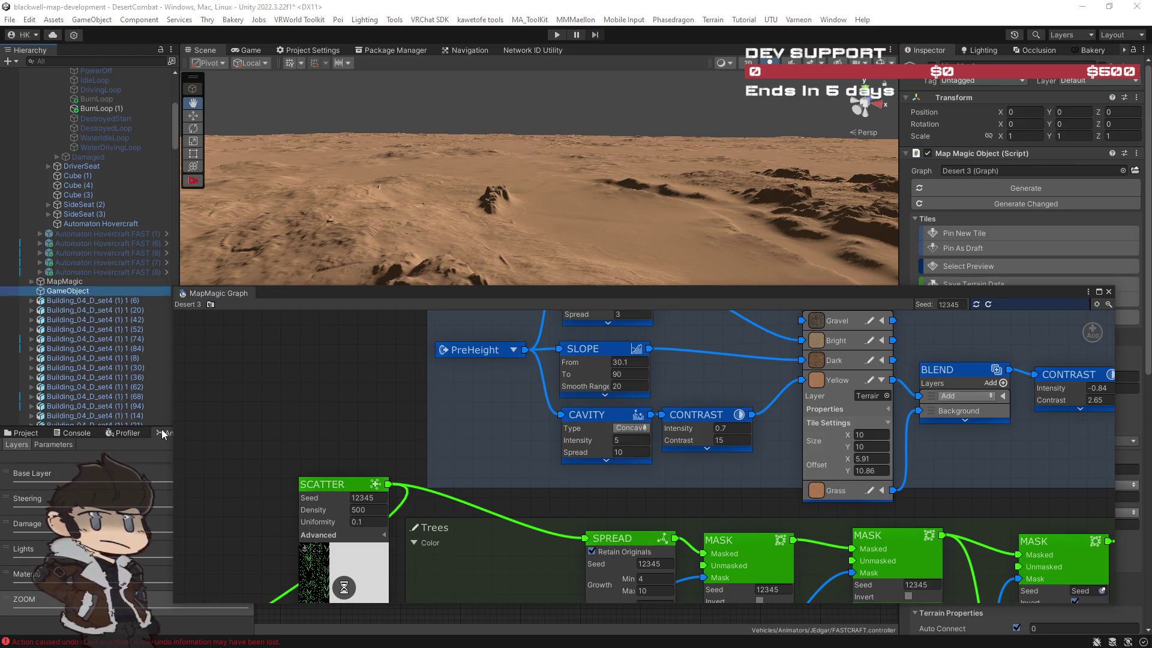
pyautogui.moveTo(152, 434); pyautogui.dragTo(160, 433)
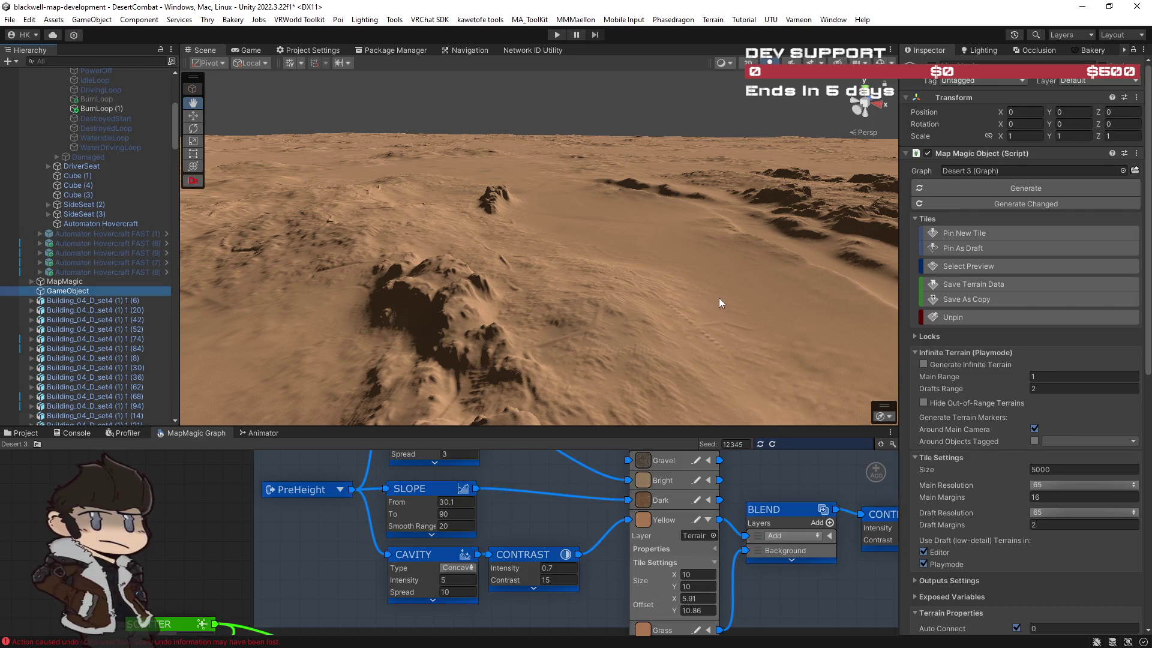
pyautogui.click(54, 282)
pyautogui.click(54, 282)
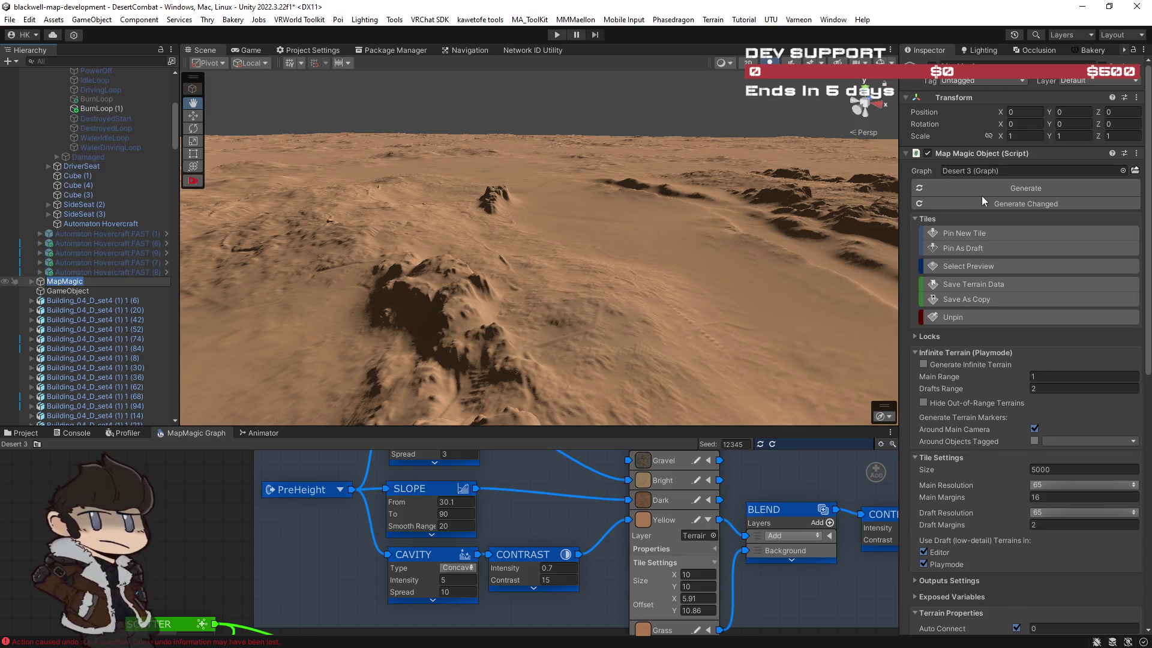
pyautogui.press('Return')
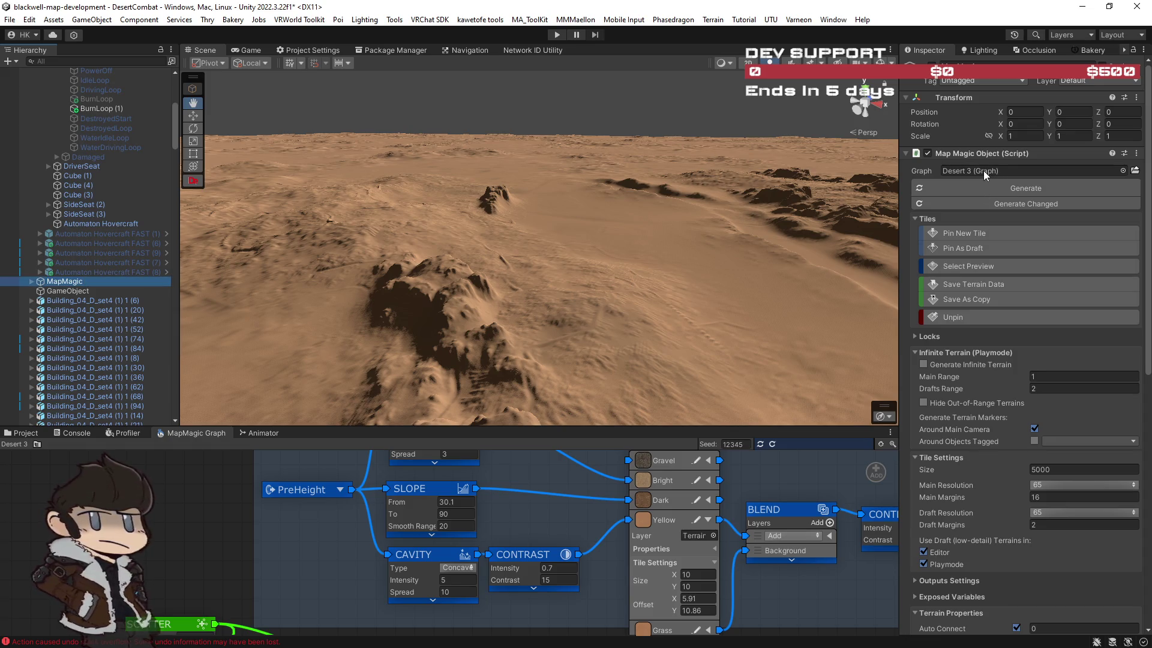
pyautogui.click(983, 170)
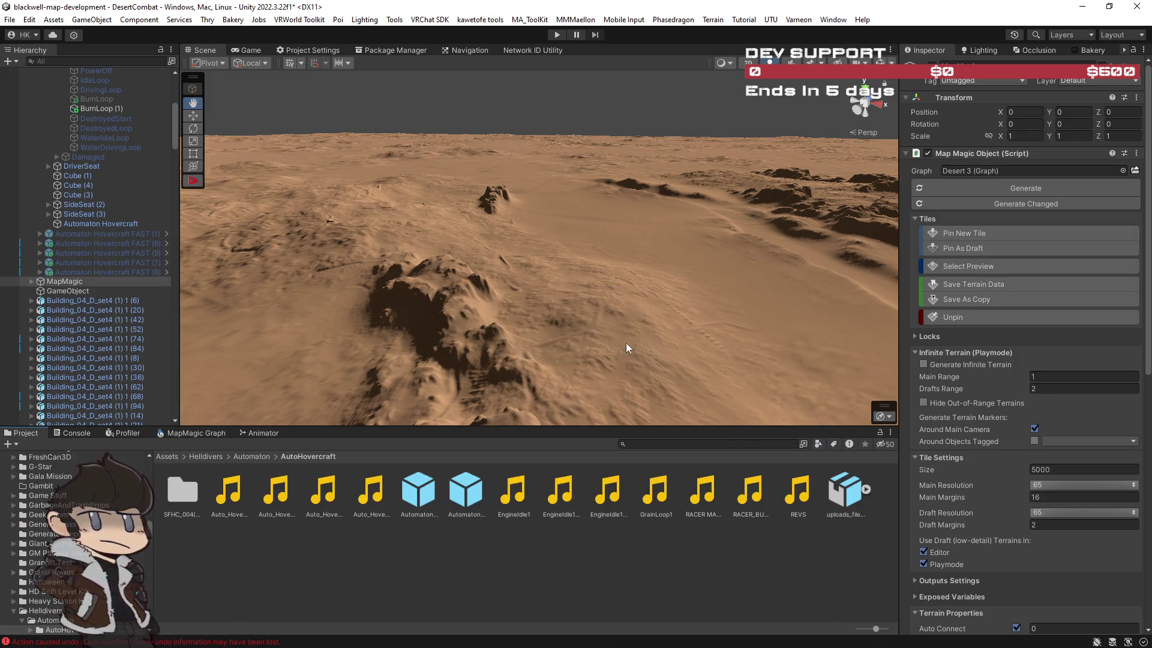
# Check the terrain's graph, then select the MapMagic object and delete it.
pyautogui.click(974, 171)
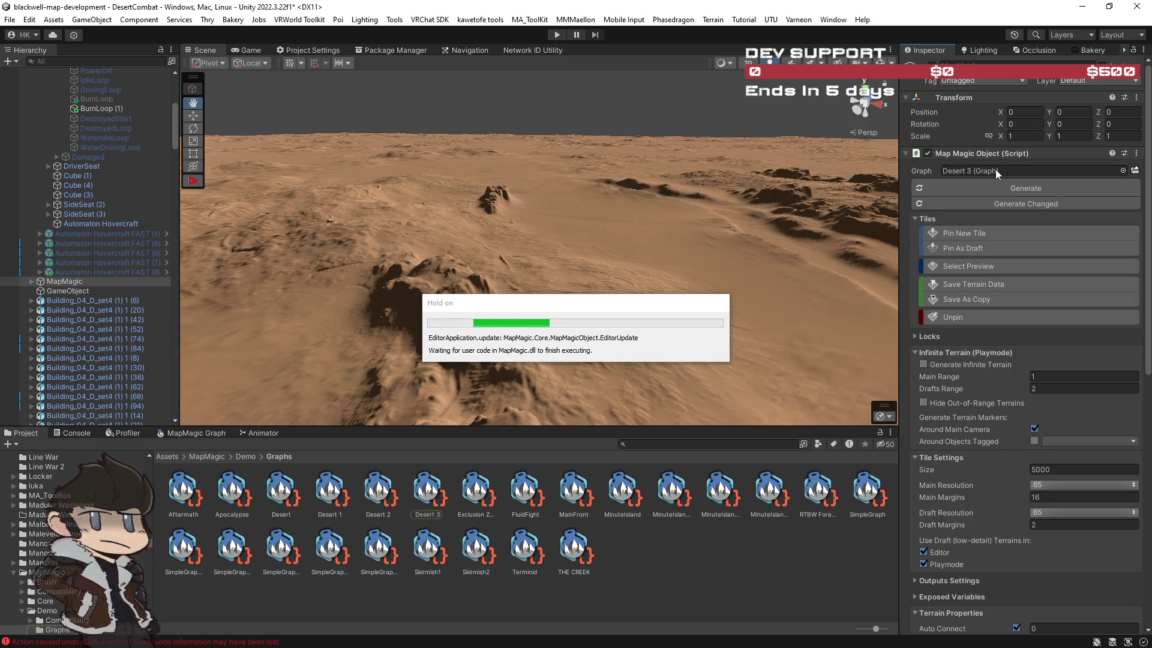
pyautogui.click(55, 282)
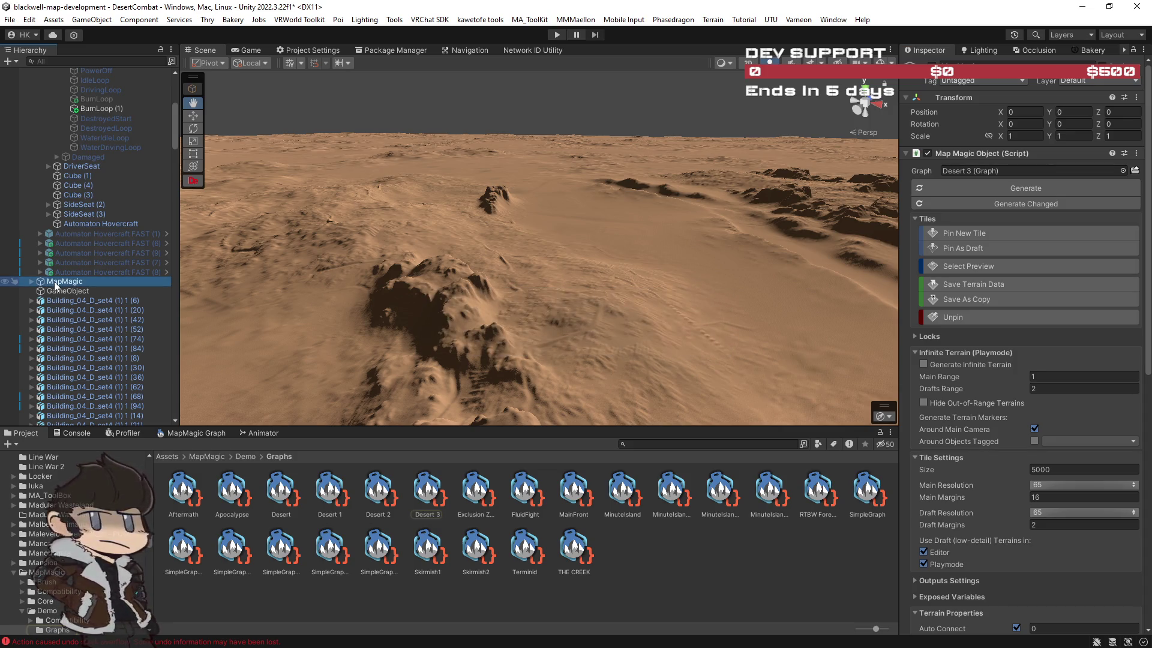
pyautogui.click(104, 278)
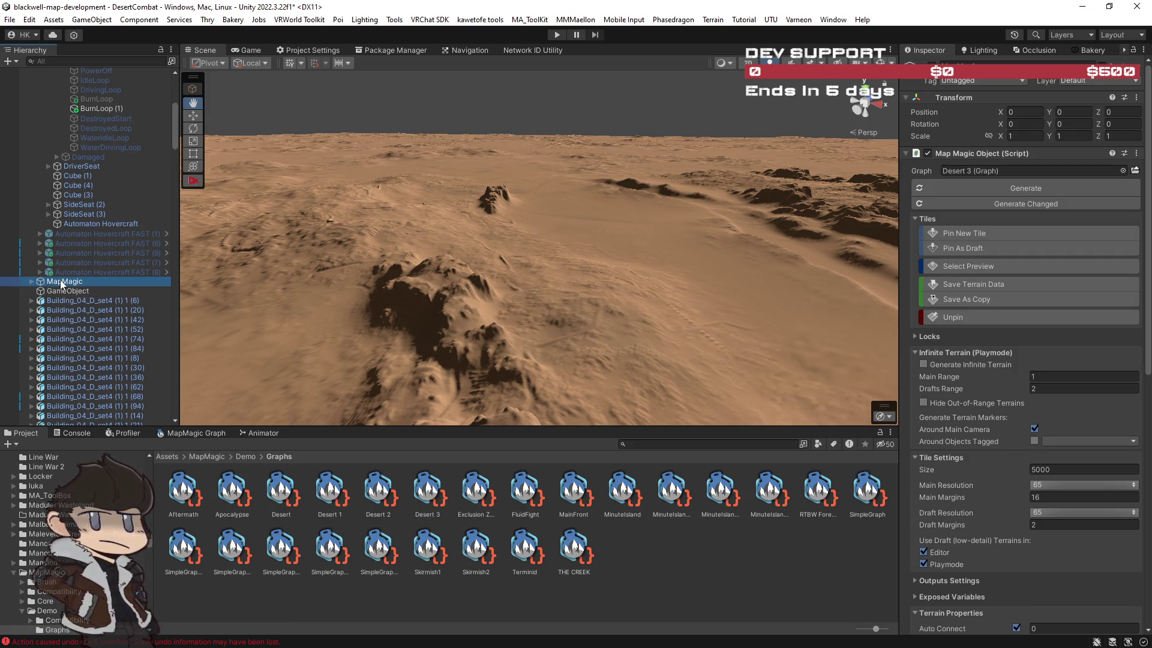
pyautogui.press('Delete')
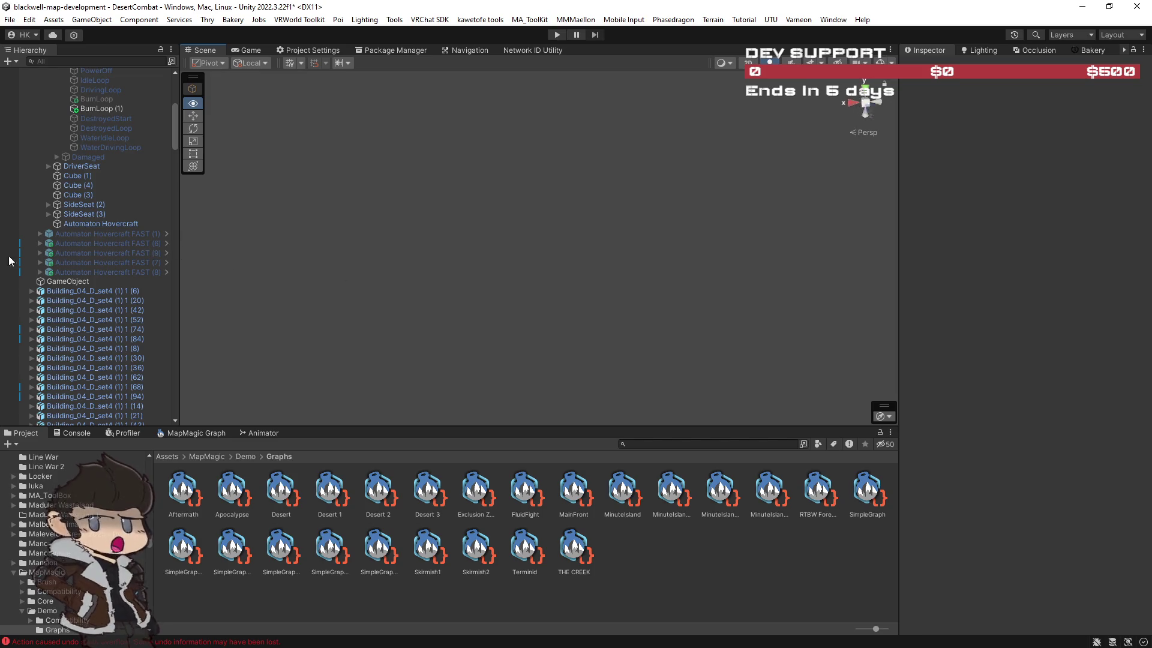
# Drag the Desert 3 graph into the scene as a new MapMagic terrain and view its node graph.
pyautogui.moveTo(430, 498)
pyautogui.mouseDown()
pyautogui.moveTo(632, 213)
pyautogui.moveTo(565, 207)
pyautogui.moveTo(636, 199)
pyautogui.mouseUp()
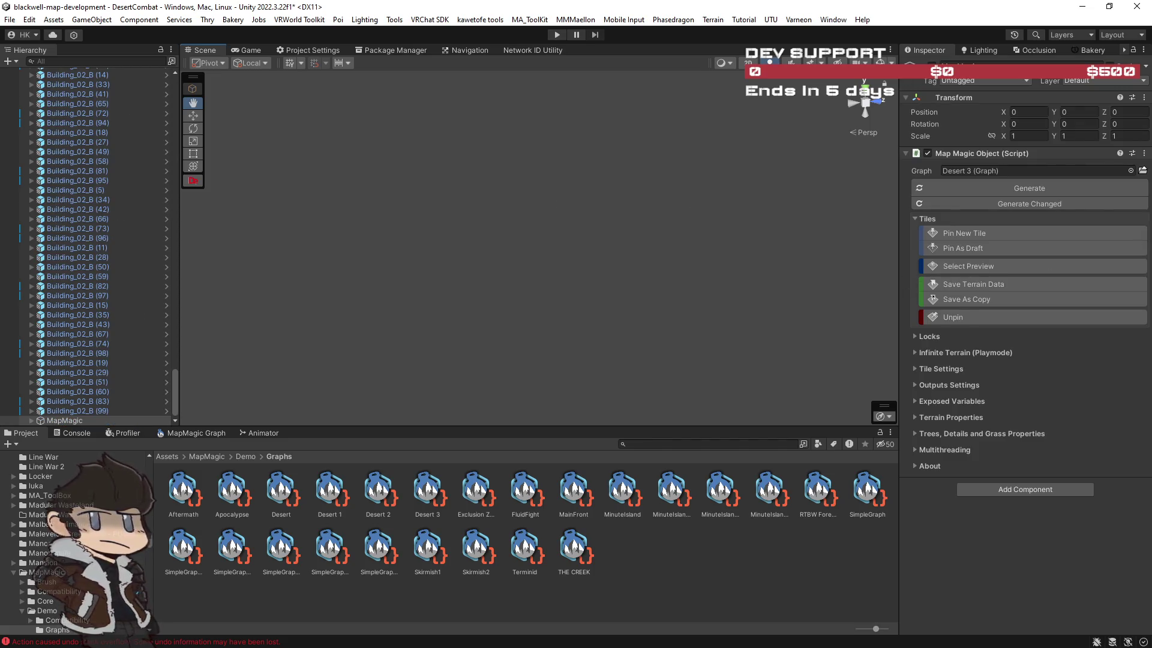
pyautogui.moveTo(604, 262)
pyautogui.mouseDown()
pyautogui.moveTo(571, 298)
pyautogui.moveTo(318, 293)
pyautogui.moveTo(393, 258)
pyautogui.mouseUp()
pyautogui.click(68, 421)
pyautogui.moveTo(714, 185)
pyautogui.mouseDown()
pyautogui.moveTo(661, 258)
pyautogui.moveTo(717, 272)
pyautogui.mouseUp()
pyautogui.scroll(10, 717, 272)
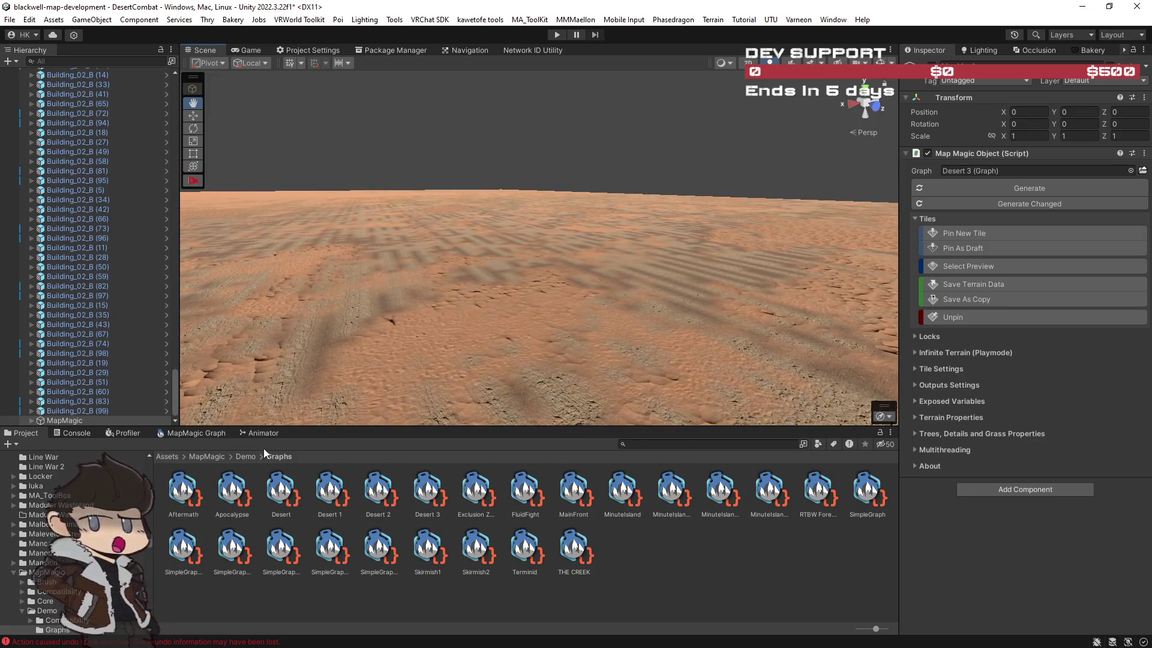
pyautogui.click(200, 433)
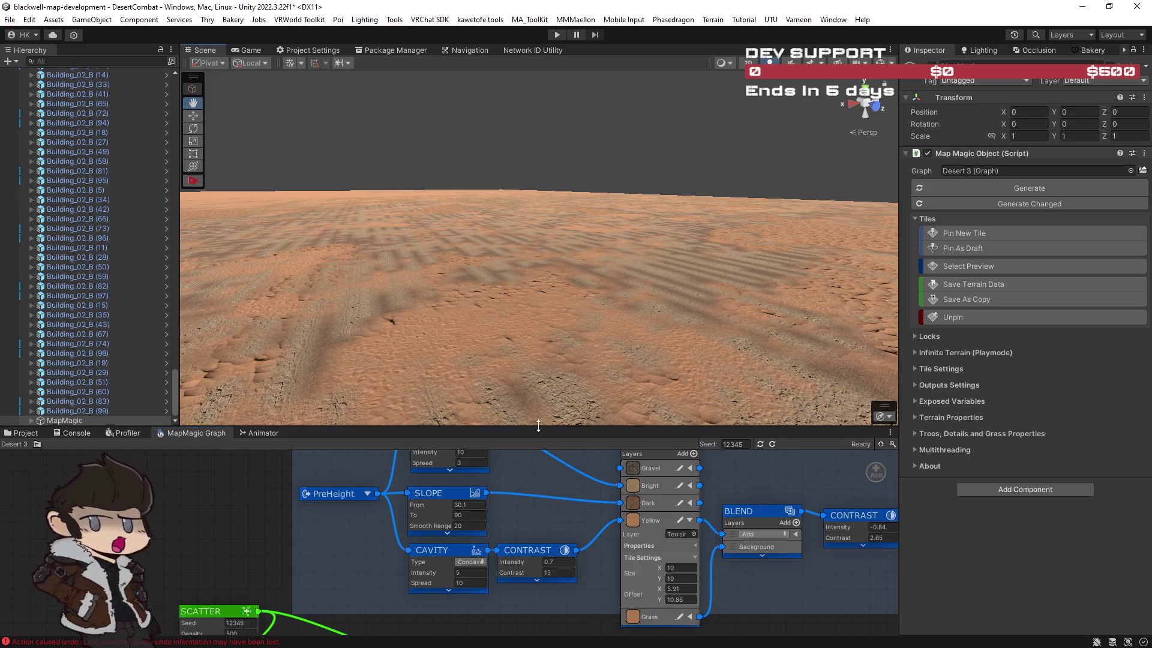
pyautogui.moveTo(538, 427); pyautogui.dragTo(538, 395)
pyautogui.scroll(1, 538, 485)
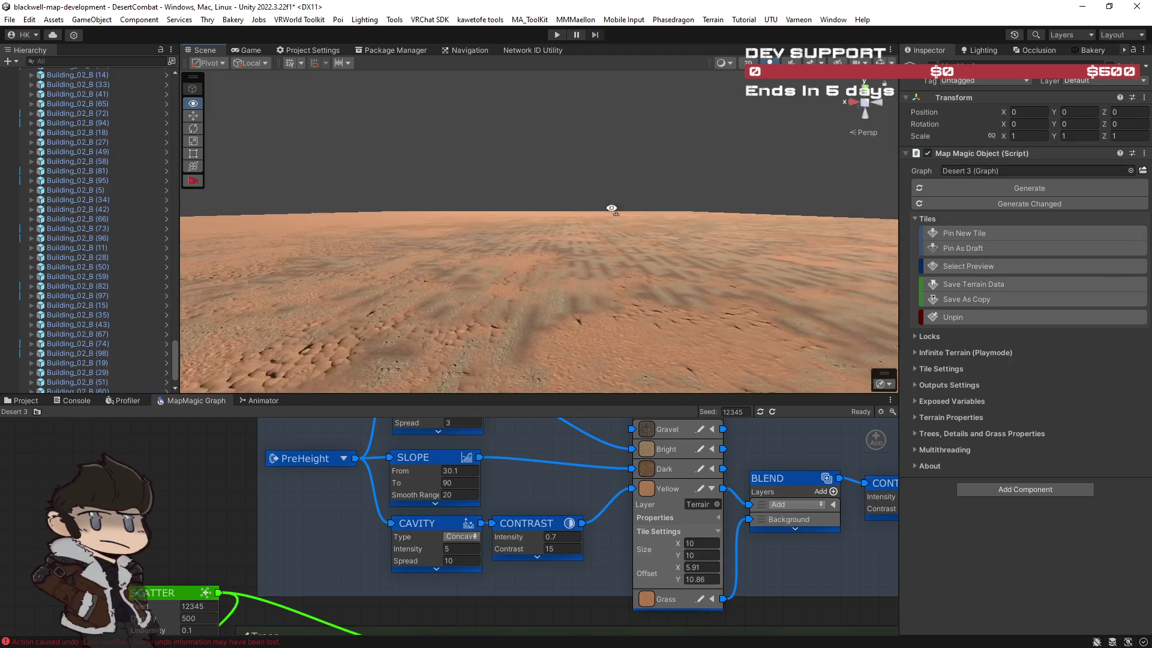
pyautogui.scroll(-2, 564, 545)
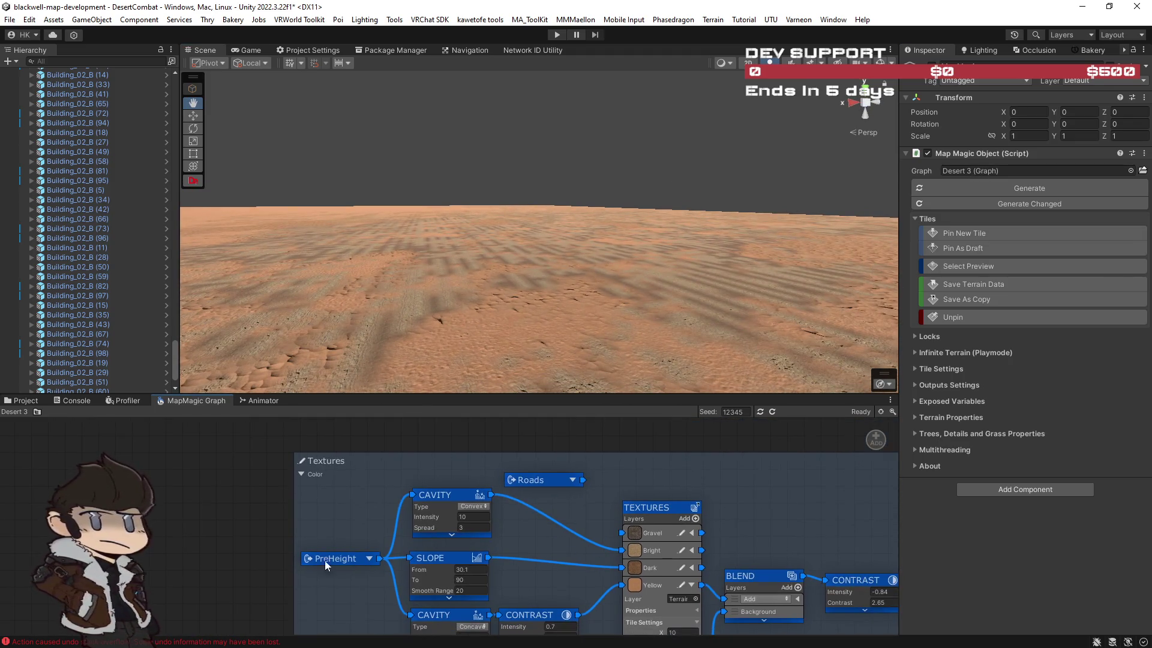
# Clear the console errors and reselect the new MapMagic object.
pyautogui.click(78, 402)
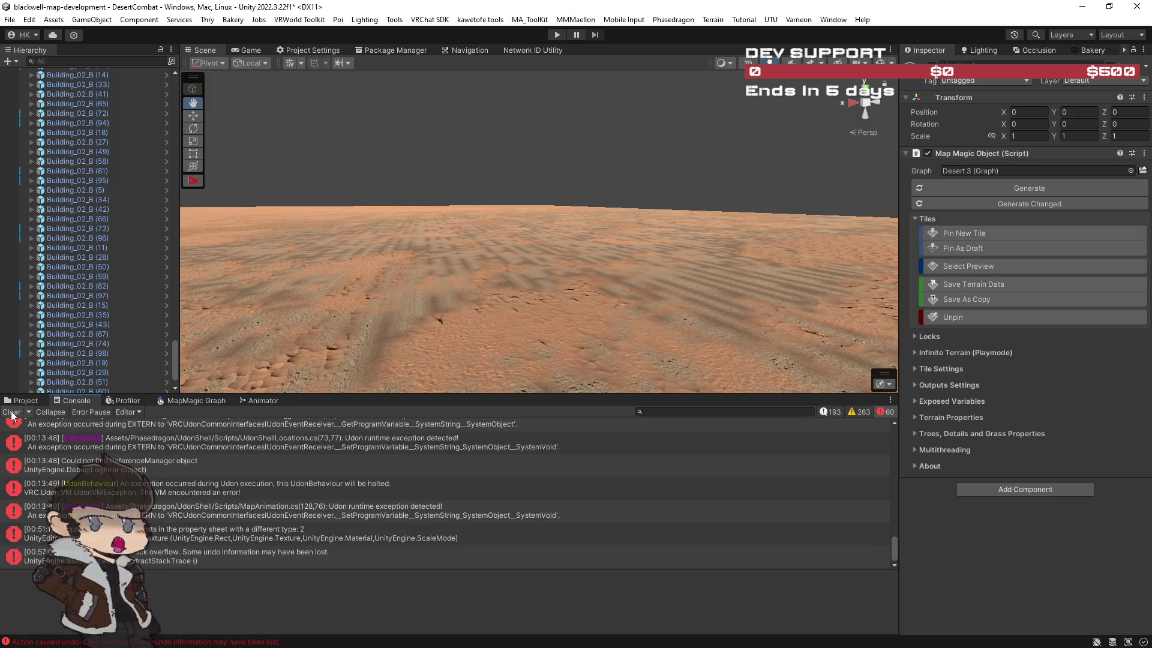
pyautogui.click(11, 413)
pyautogui.click(24, 400)
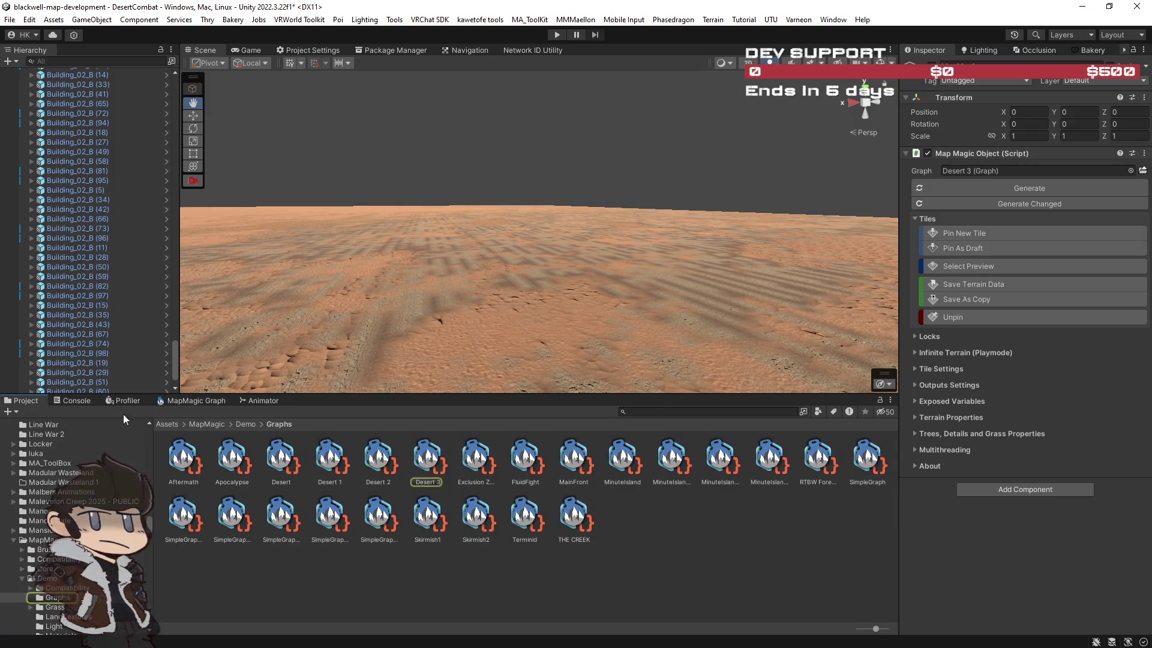
pyautogui.click(433, 461)
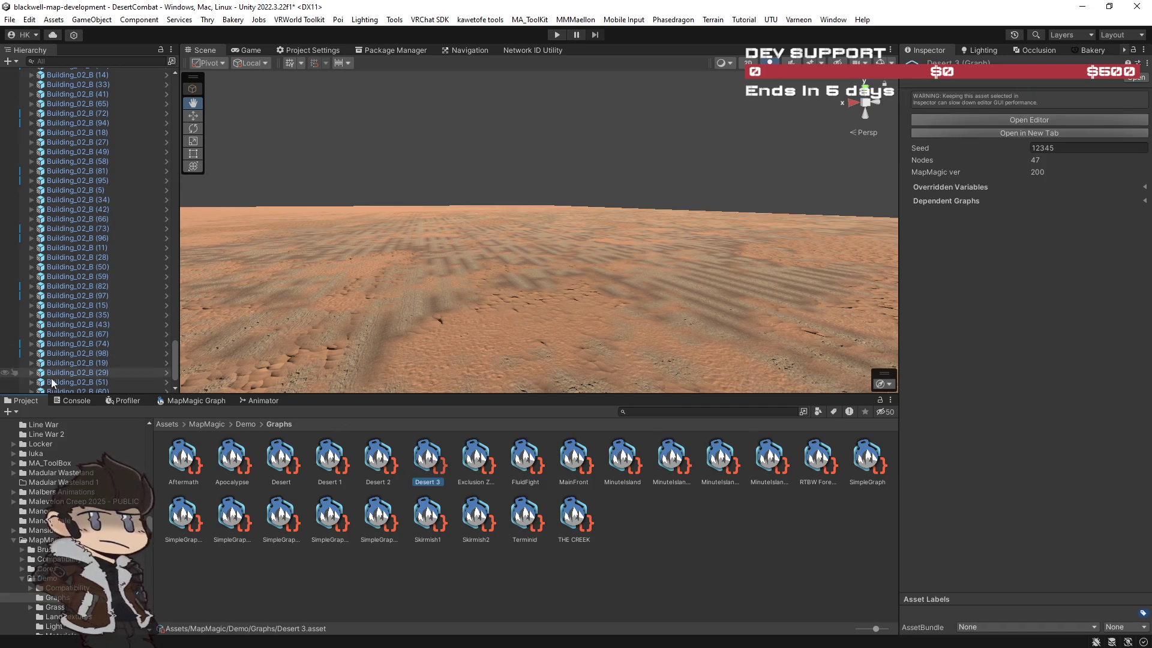
pyautogui.moveTo(179, 352); pyautogui.dragTo(183, 363)
pyautogui.scroll(-2, 96, 300)
pyautogui.click(81, 389)
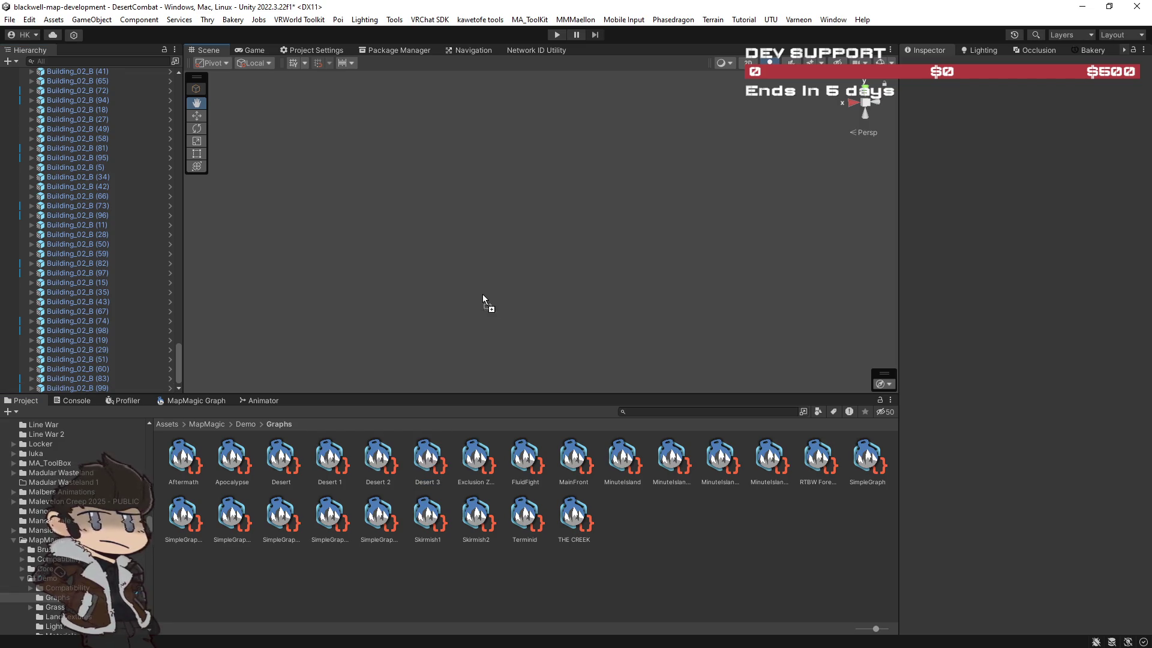
# Regenerate the Desert 3 terrain and orbit over the result.
pyautogui.moveTo(483, 287)
pyautogui.mouseDown()
pyautogui.moveTo(311, 306)
pyautogui.moveTo(458, 275)
pyautogui.moveTo(400, 378)
pyautogui.mouseUp()
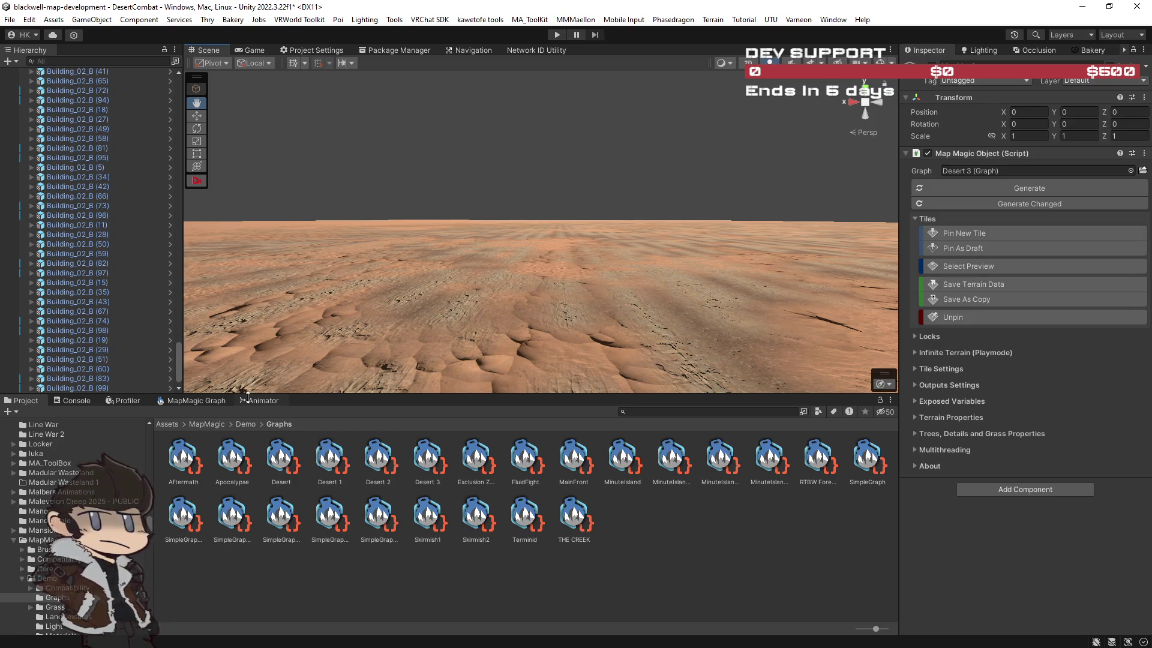
pyautogui.click(973, 188)
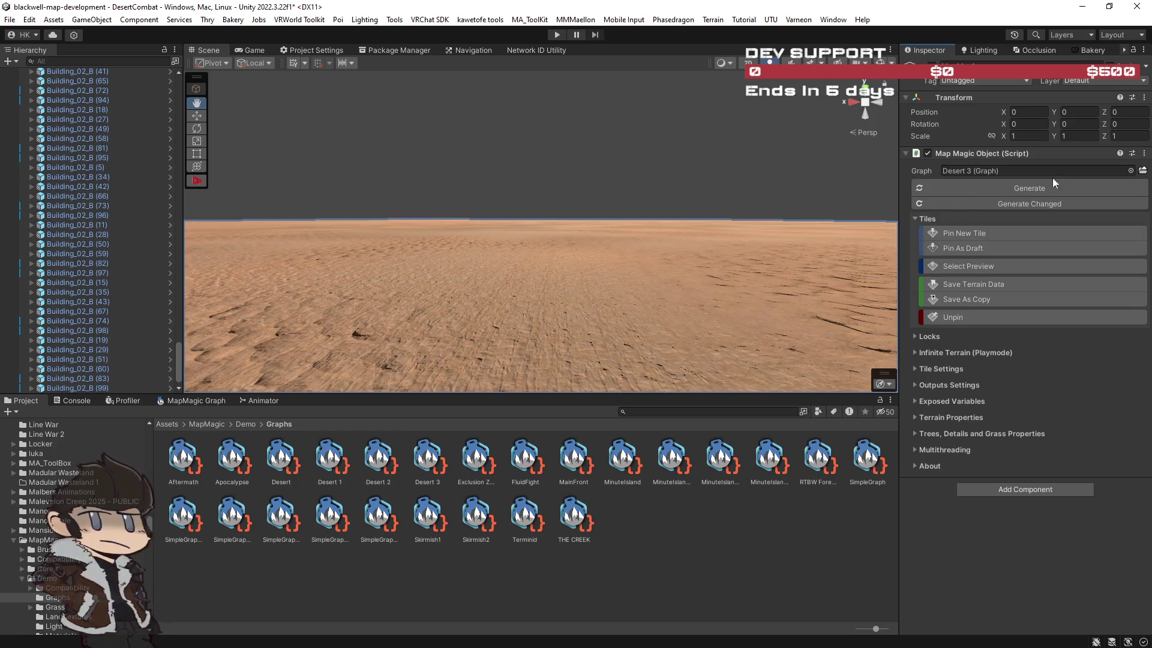
pyautogui.moveTo(594, 273)
pyautogui.mouseDown()
pyautogui.moveTo(617, 271)
pyautogui.moveTo(514, 278)
pyautogui.moveTo(286, 372)
pyautogui.moveTo(439, 316)
pyautogui.moveTo(360, 360)
pyautogui.mouseUp()
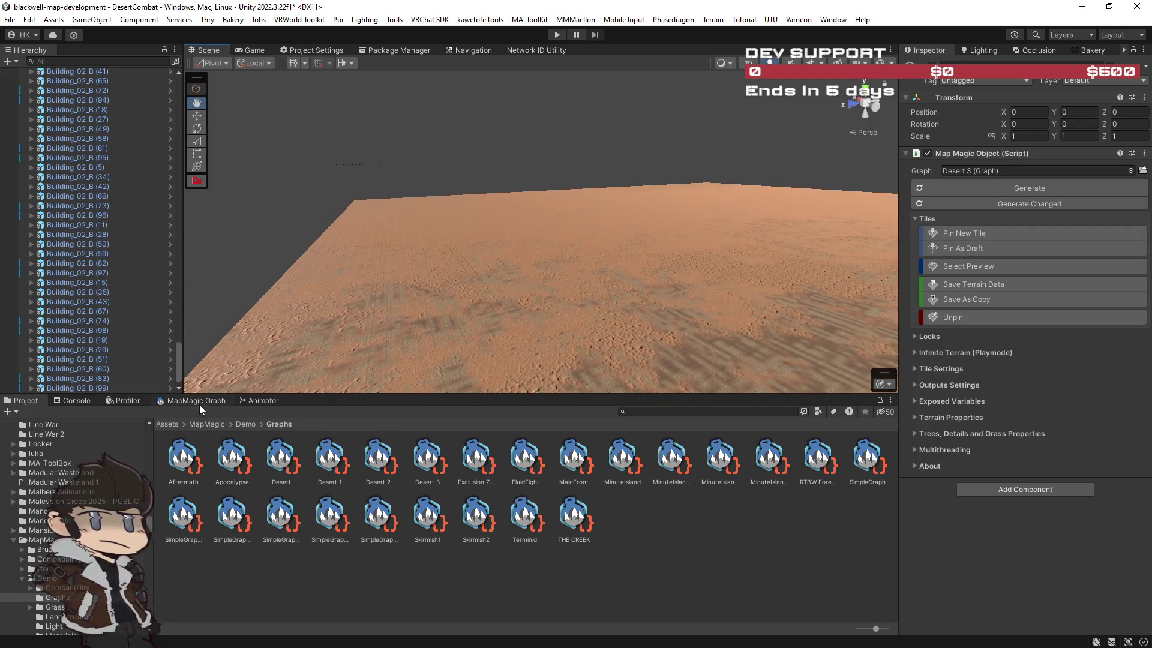
# Browse the Stones, Roads and Textures groups in the Desert 3 graph, then return to project files.
pyautogui.click(196, 401)
pyautogui.scroll(-5, 538, 537)
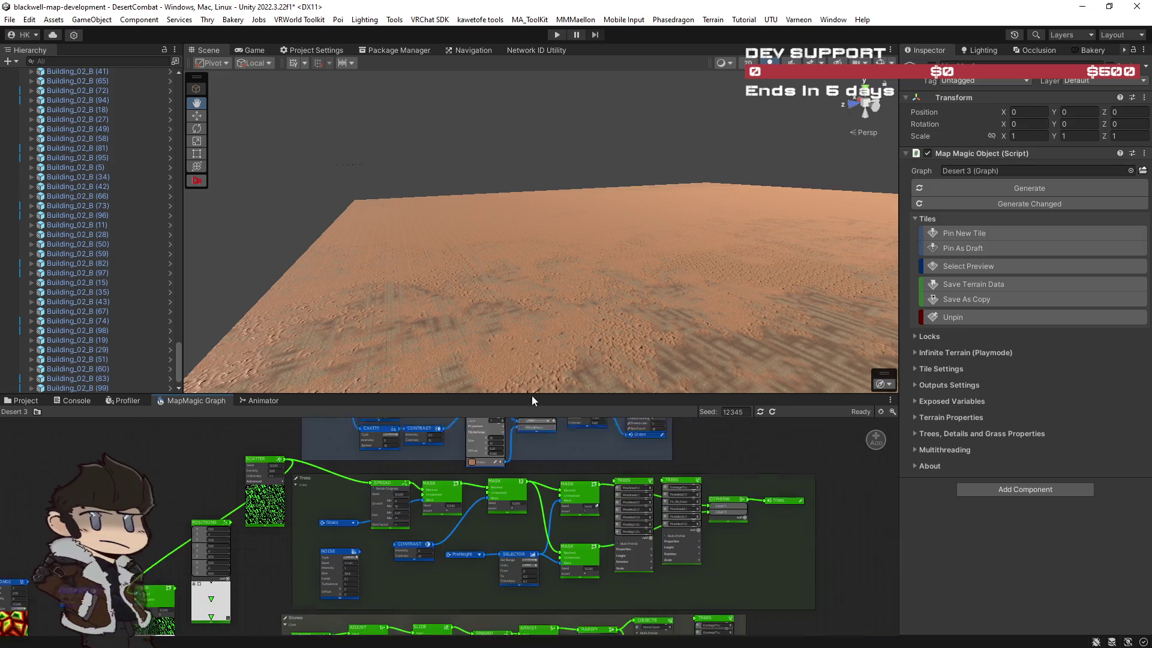
pyautogui.moveTo(701, 451); pyautogui.dragTo(825, 503)
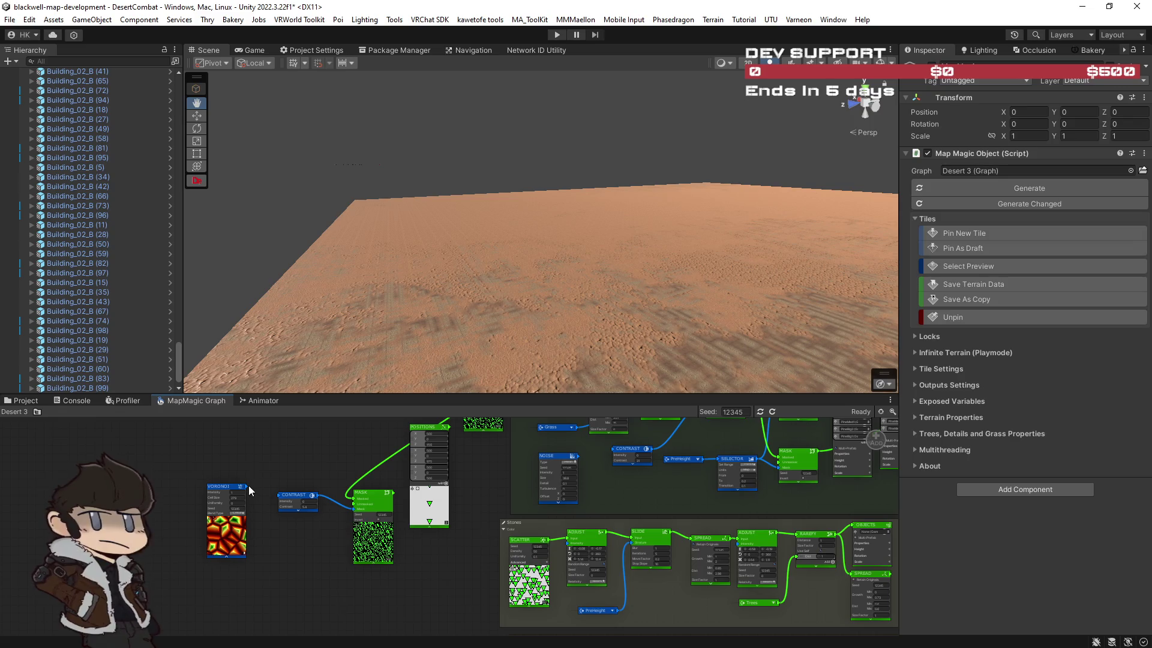
pyautogui.moveTo(337, 460)
pyautogui.mouseDown()
pyautogui.moveTo(228, 556)
pyautogui.moveTo(247, 506)
pyautogui.moveTo(225, 492)
pyautogui.mouseUp()
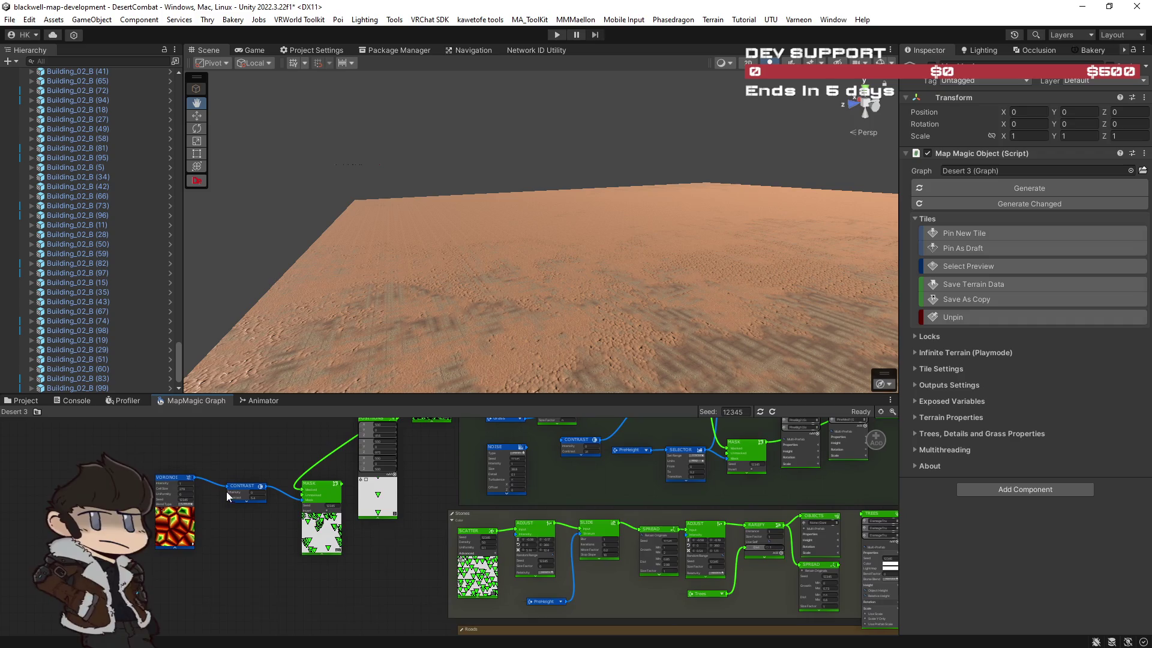
pyautogui.scroll(-1, 417, 516)
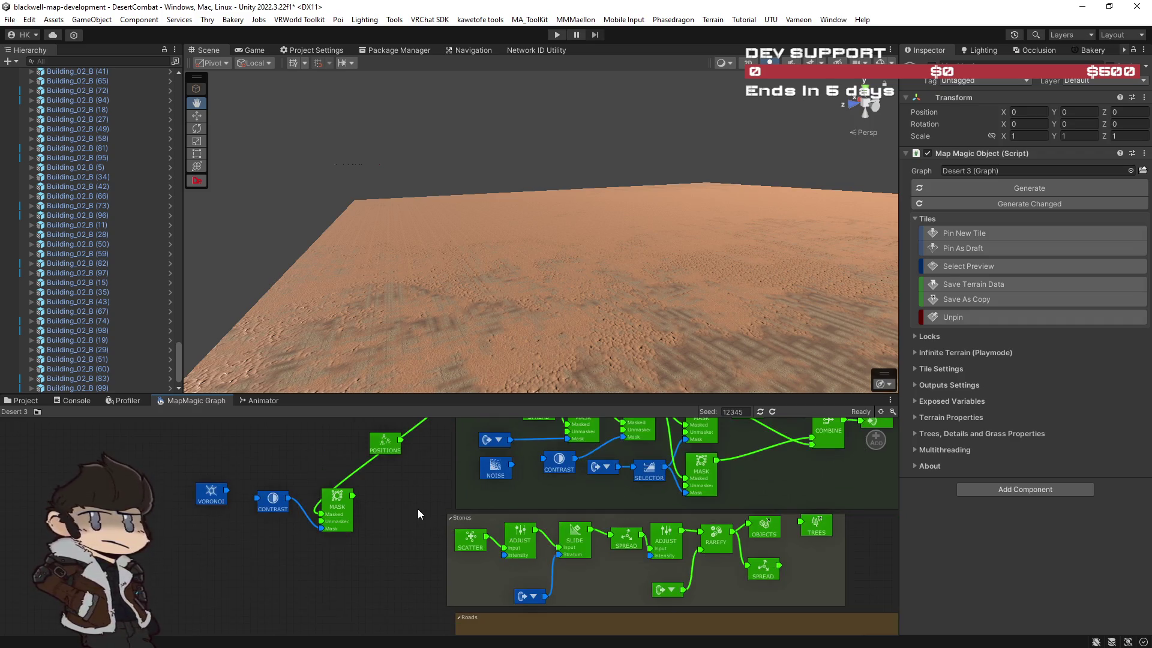
pyautogui.moveTo(530, 583)
pyautogui.mouseDown()
pyautogui.moveTo(561, 511)
pyautogui.moveTo(508, 492)
pyautogui.moveTo(422, 540)
pyautogui.moveTo(420, 561)
pyautogui.moveTo(531, 606)
pyautogui.mouseUp()
pyautogui.moveTo(456, 437); pyautogui.dragTo(461, 525)
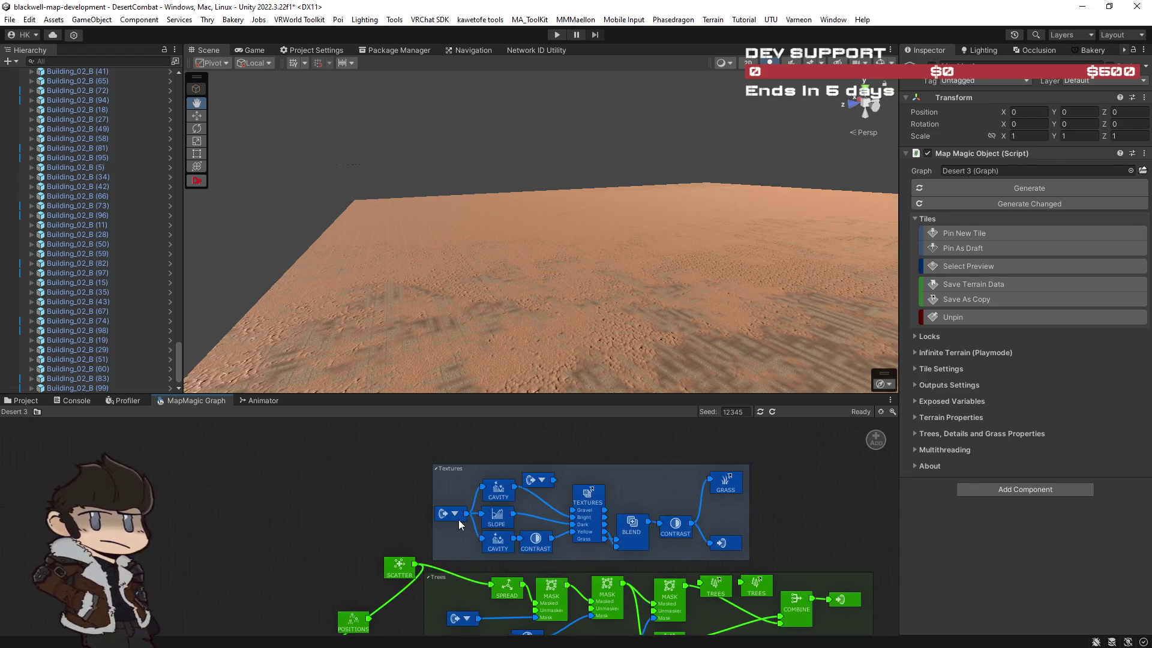
pyautogui.scroll(1, 456, 522)
pyautogui.moveTo(244, 391)
pyautogui.mouseDown()
pyautogui.moveTo(625, 352)
pyautogui.moveTo(585, 343)
pyautogui.mouseUp()
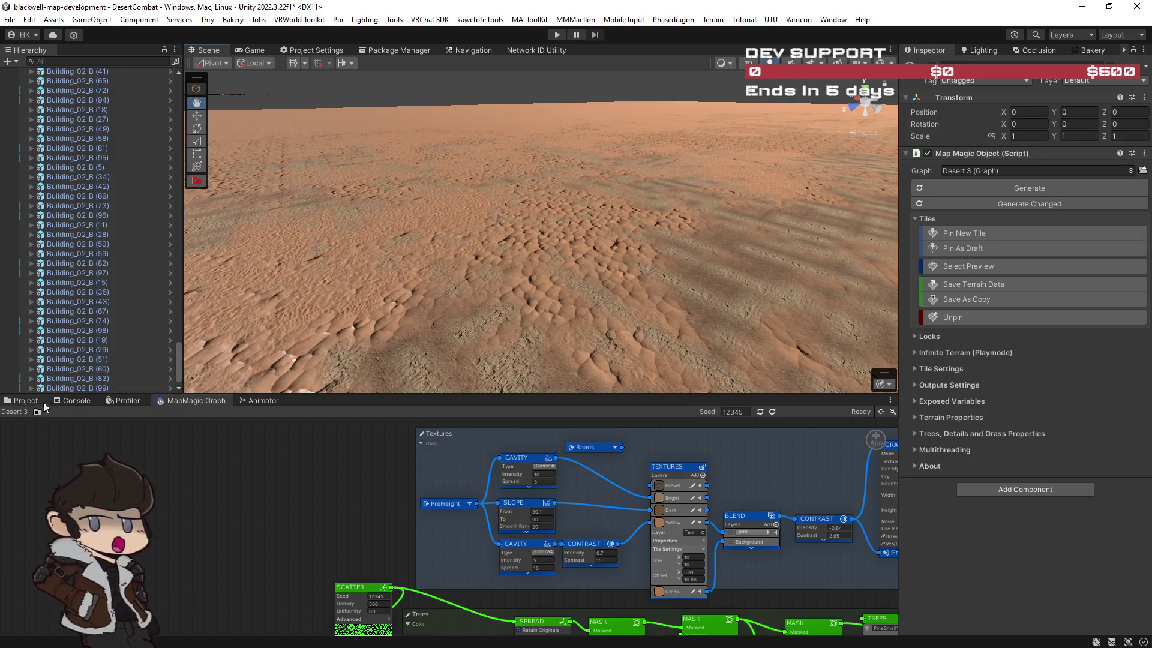
pyautogui.scroll(-1, 553, 300)
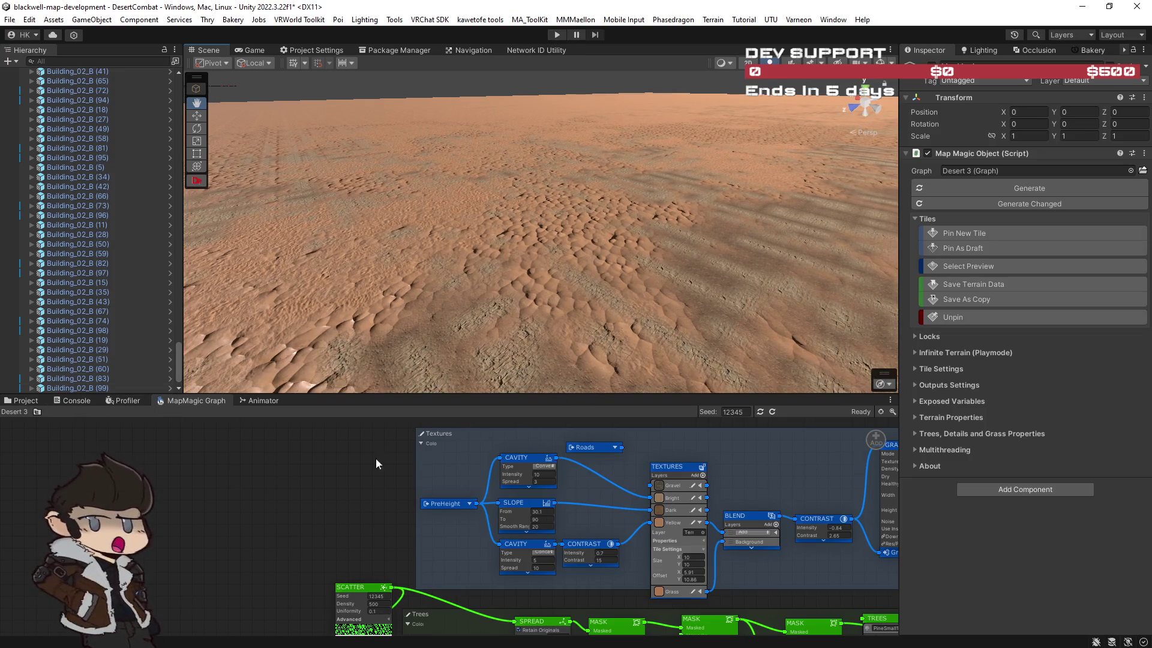
pyautogui.click(26, 401)
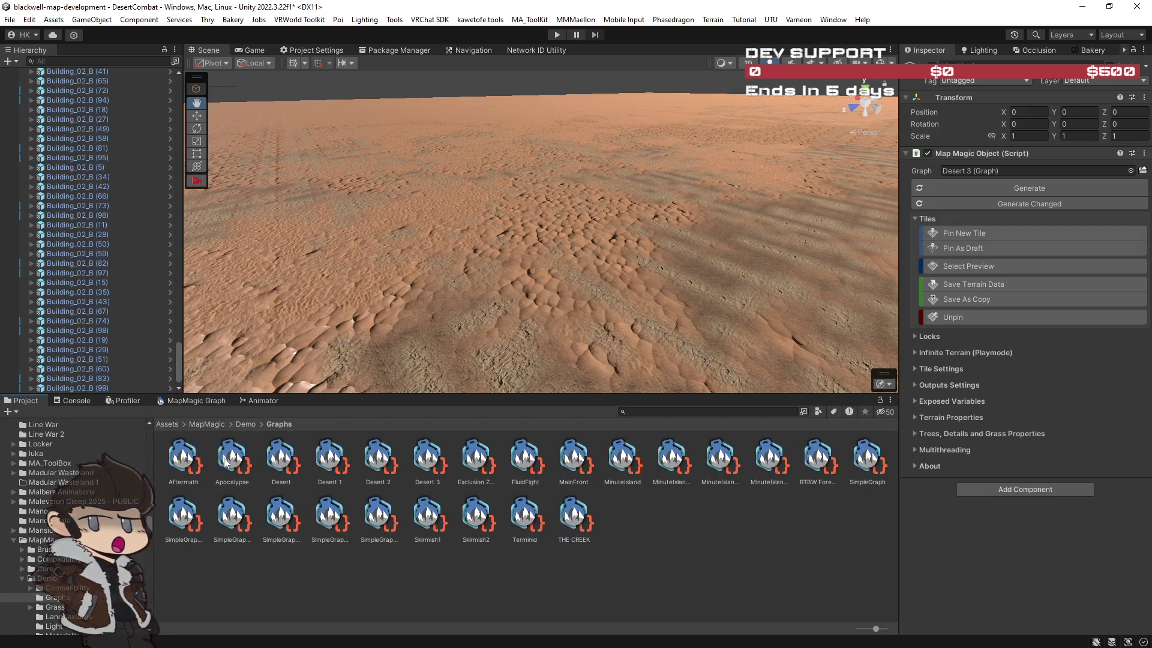
# Inspect the SimpleGraph assets, opening SimpleGraph in the graph editor, then restore the normal layout.
pyautogui.click(295, 513)
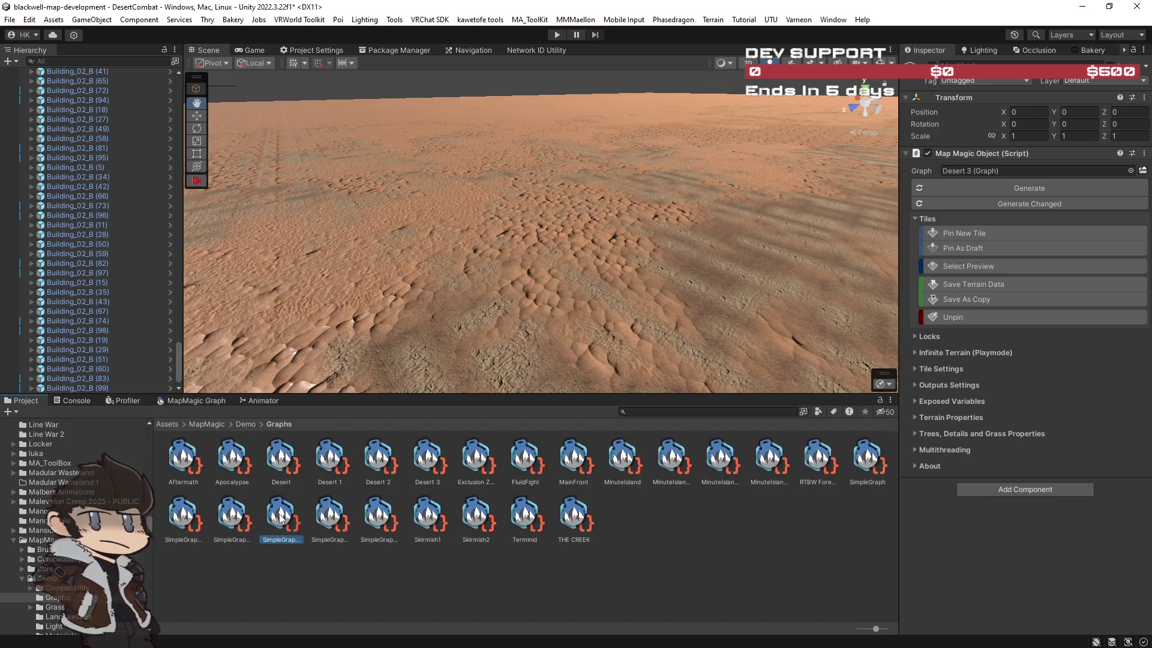
pyautogui.click(243, 519)
pyautogui.click(192, 520)
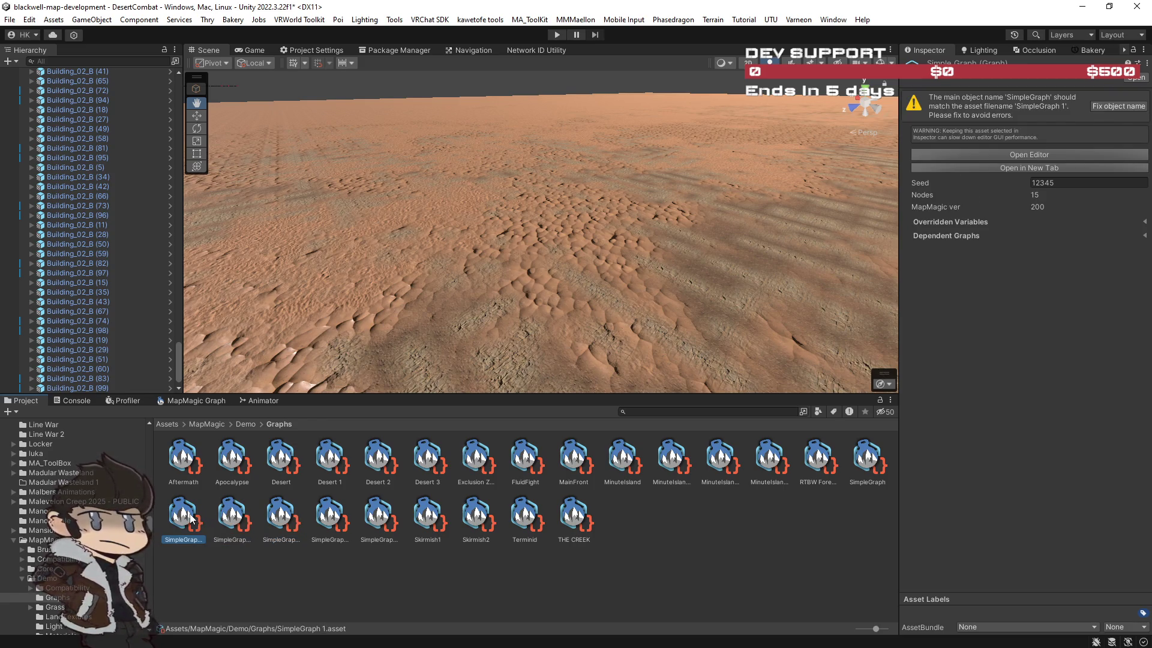
pyautogui.doubleClick(192, 519)
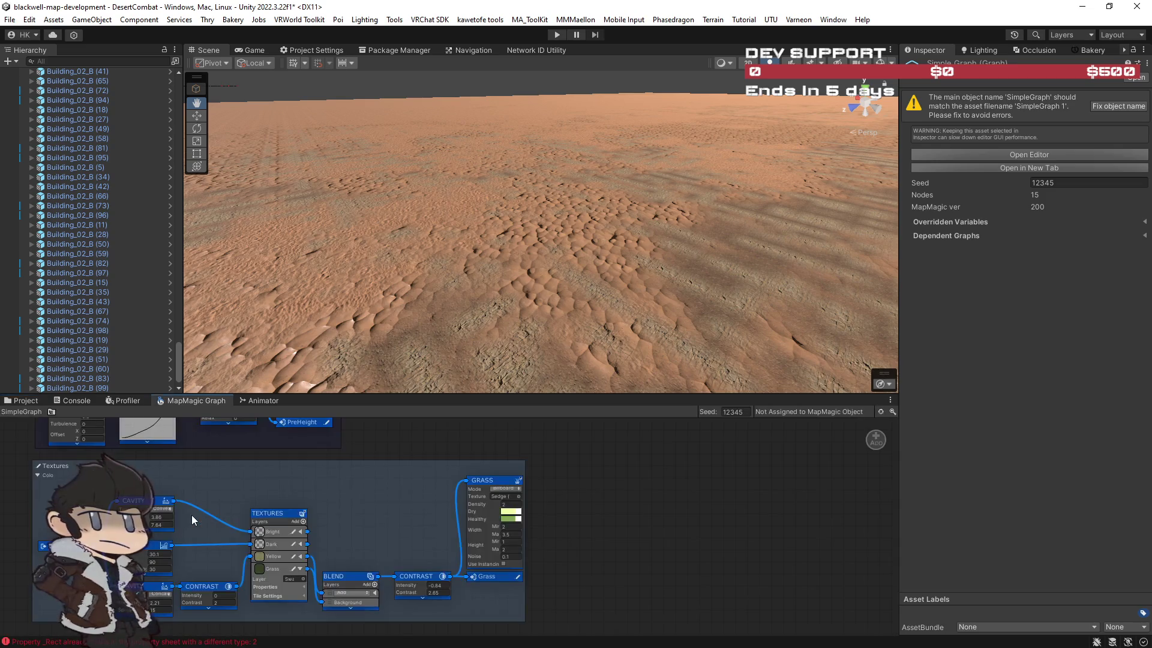
pyautogui.scroll(2, 567, 552)
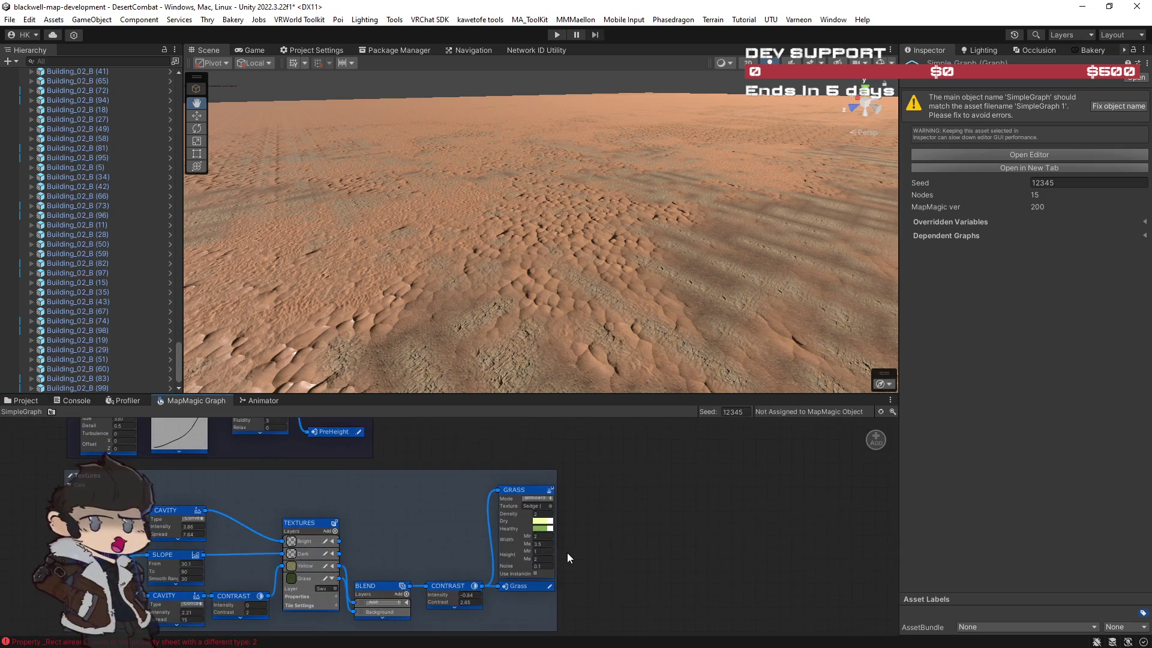
pyautogui.scroll(2, 446, 527)
pyautogui.moveTo(534, 571); pyautogui.dragTo(538, 583)
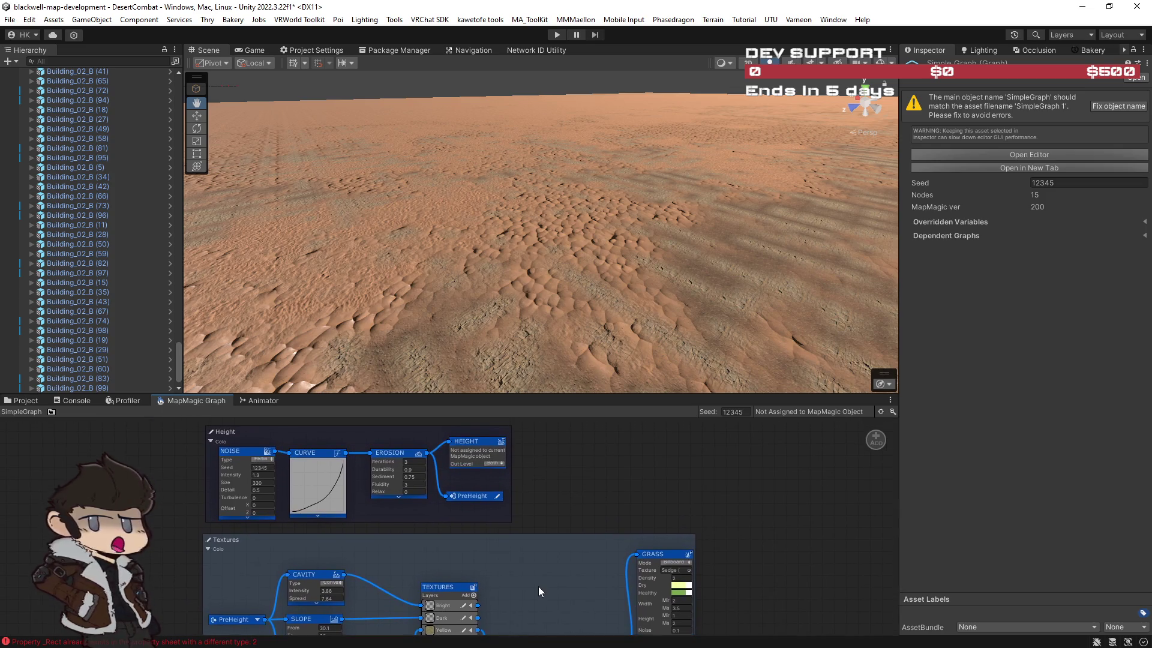
pyautogui.doubleClick(177, 403)
pyautogui.doubleClick(51, 49)
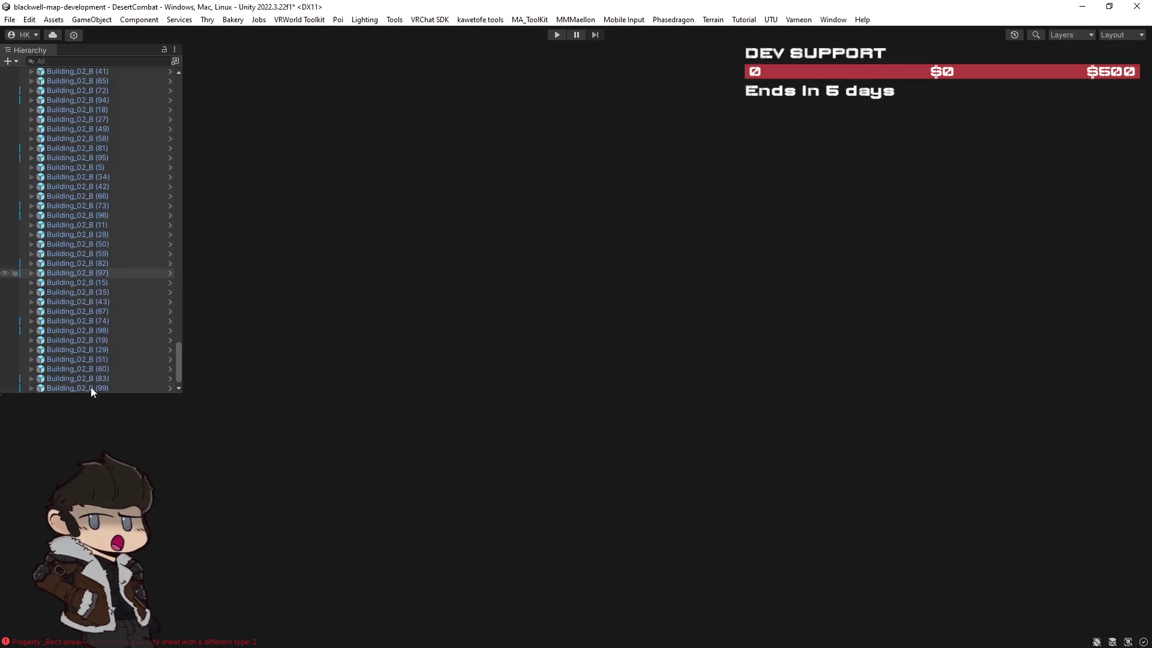
# In the Demo Graphs folder, duplicate SimpleGraph 1 into a new SimpleGraph 4 asset.
pyautogui.click(26, 400)
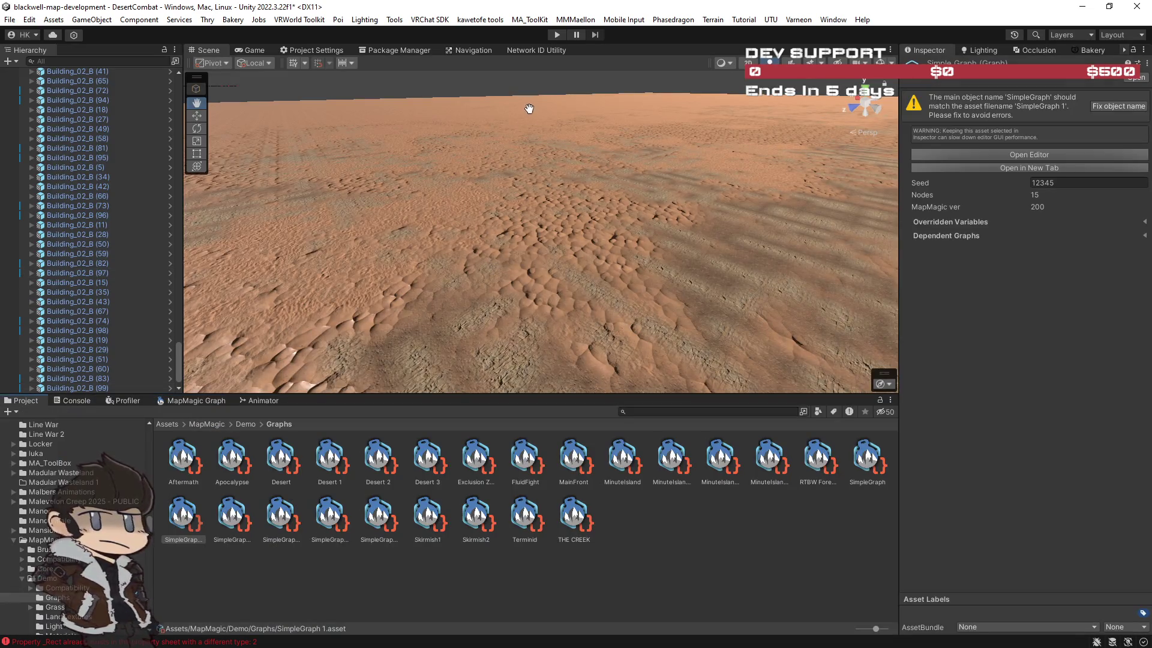
pyautogui.scroll(3, 548, 174)
pyautogui.moveTo(289, 395); pyautogui.dragTo(289, 414)
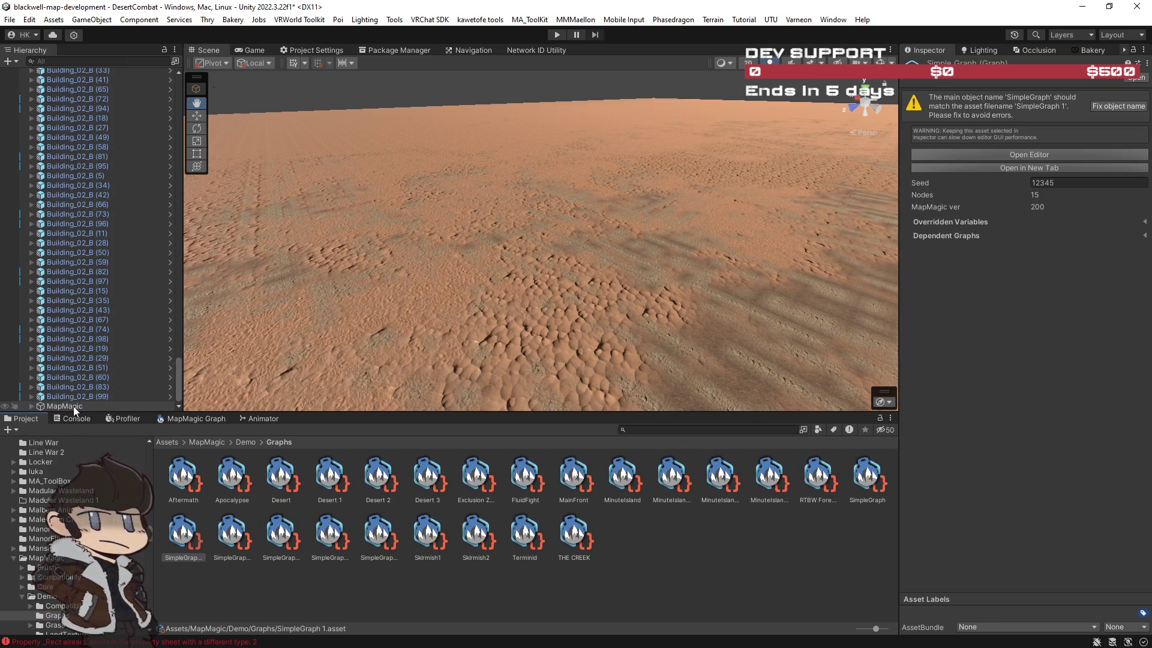
pyautogui.click(182, 539)
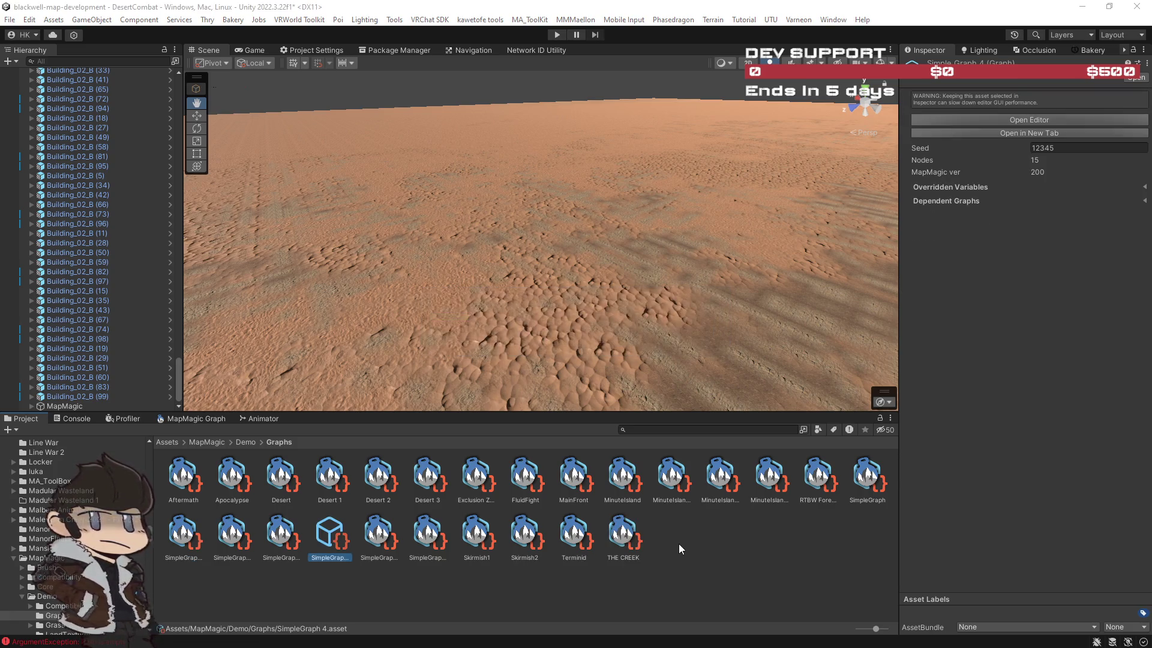
pyautogui.click(326, 559)
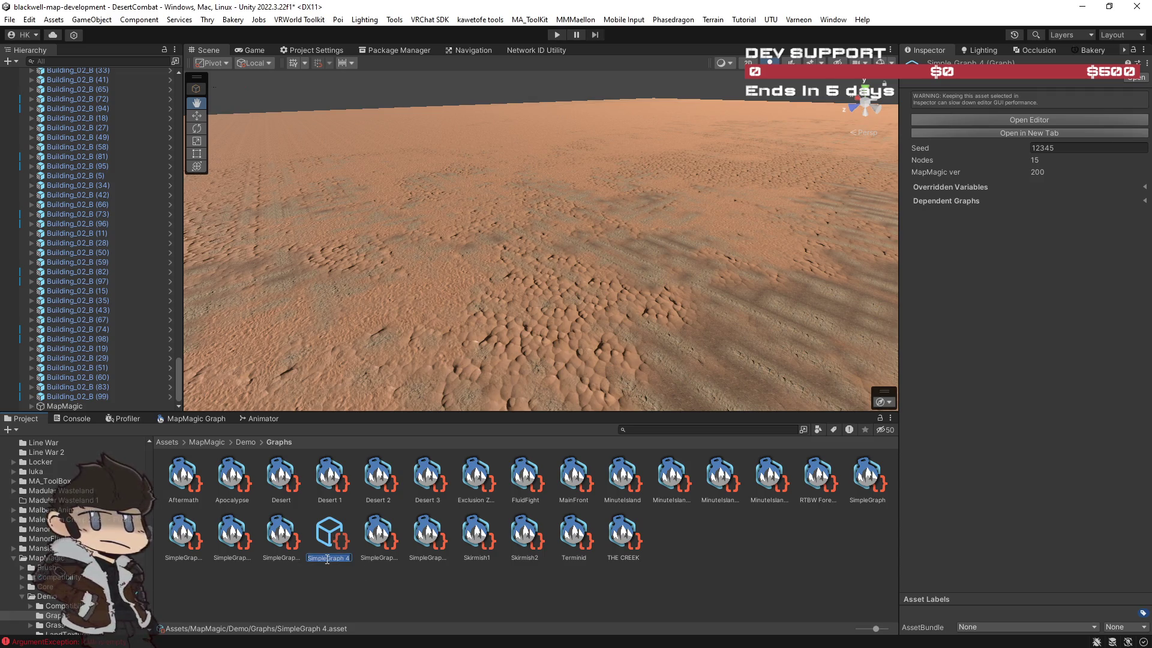
# Rename the graph to SciFiDesert and drag it into the scene as a MapMagic terrain.
pyautogui.write('Sci')
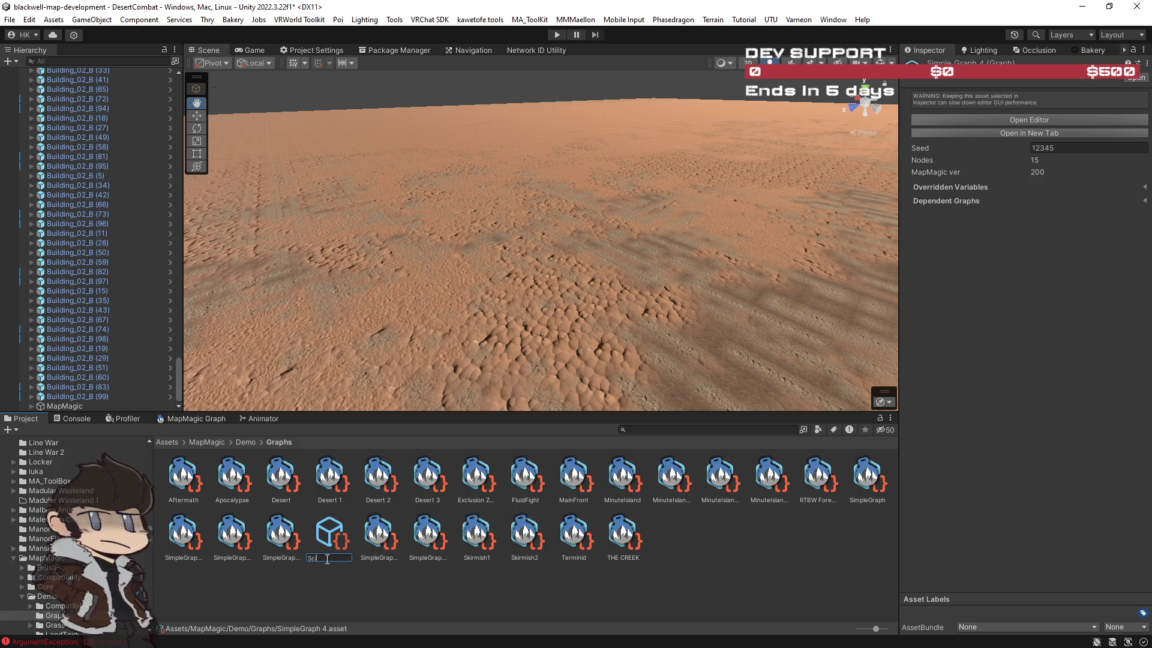
pyautogui.write('FiDesert')
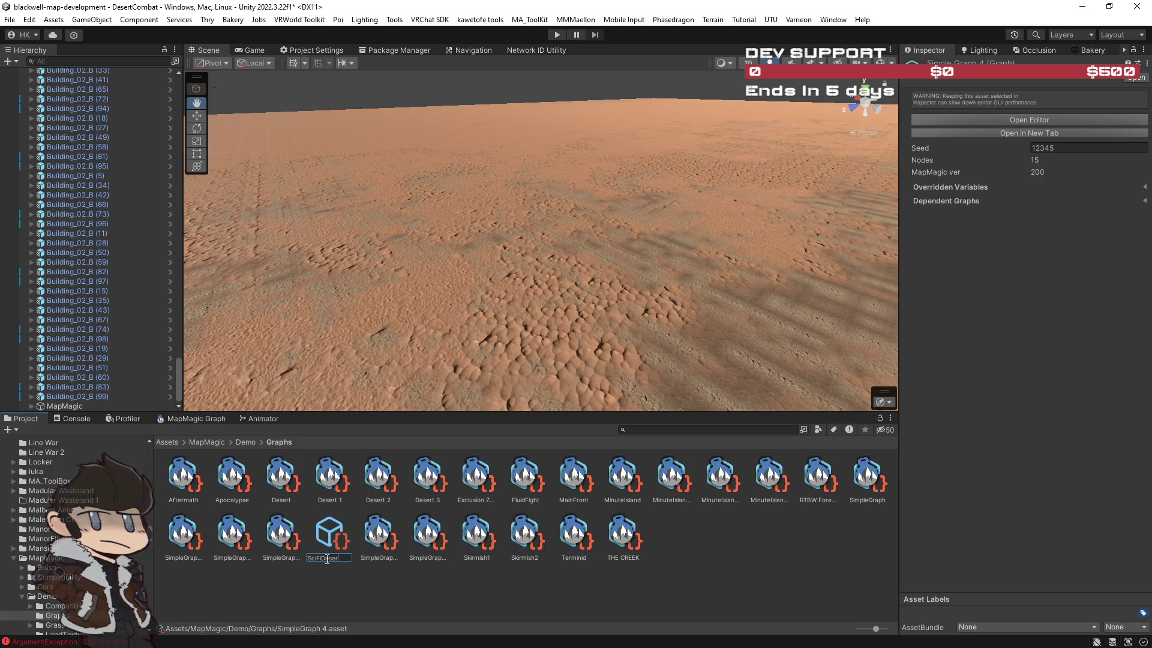
pyautogui.press('Return')
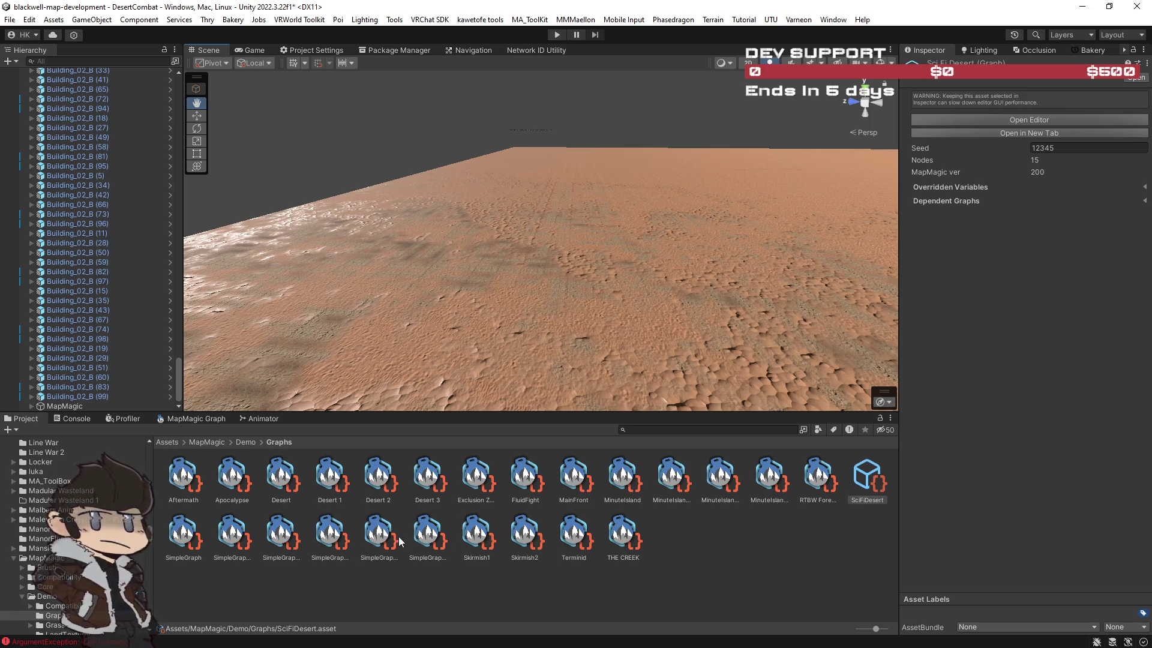
pyautogui.moveTo(869, 484); pyautogui.dragTo(718, 265)
pyautogui.moveTo(598, 104); pyautogui.dragTo(597, 107)
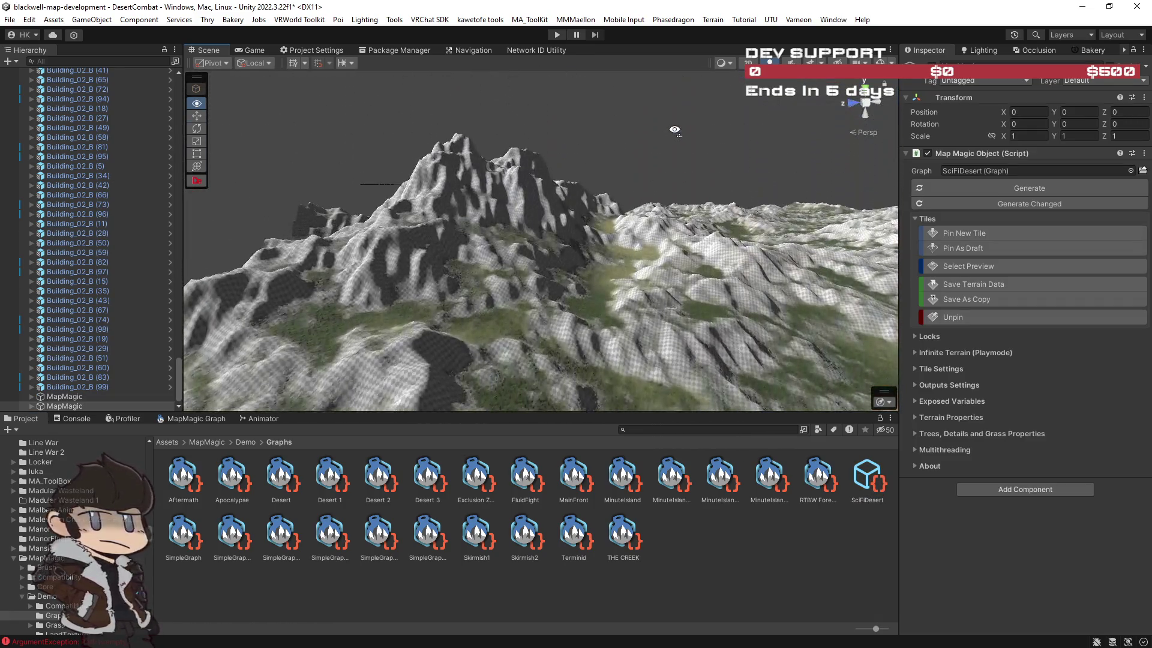
pyautogui.moveTo(675, 129)
pyautogui.mouseDown()
pyautogui.moveTo(715, 214)
pyautogui.moveTo(390, 300)
pyautogui.mouseUp()
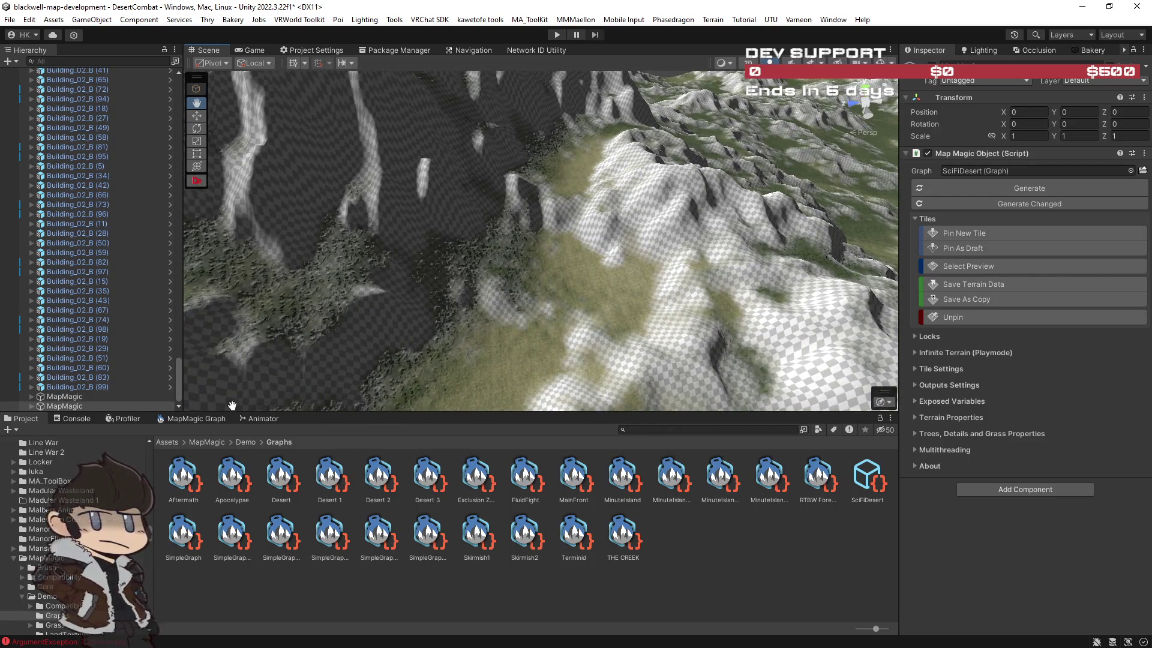
# Open the MapMagic node graph and undock it into its own window.
pyautogui.click(205, 419)
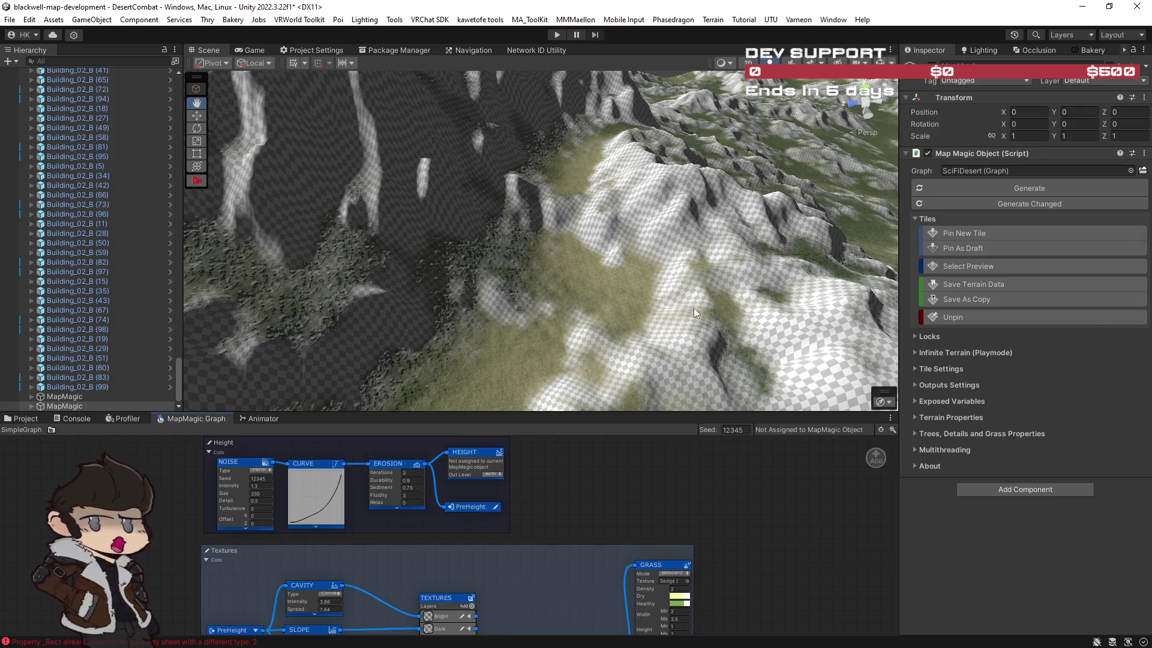
pyautogui.moveTo(203, 416)
pyautogui.mouseDown()
pyautogui.moveTo(538, 240)
pyautogui.moveTo(525, 159)
pyautogui.moveTo(987, 180)
pyautogui.mouseUp()
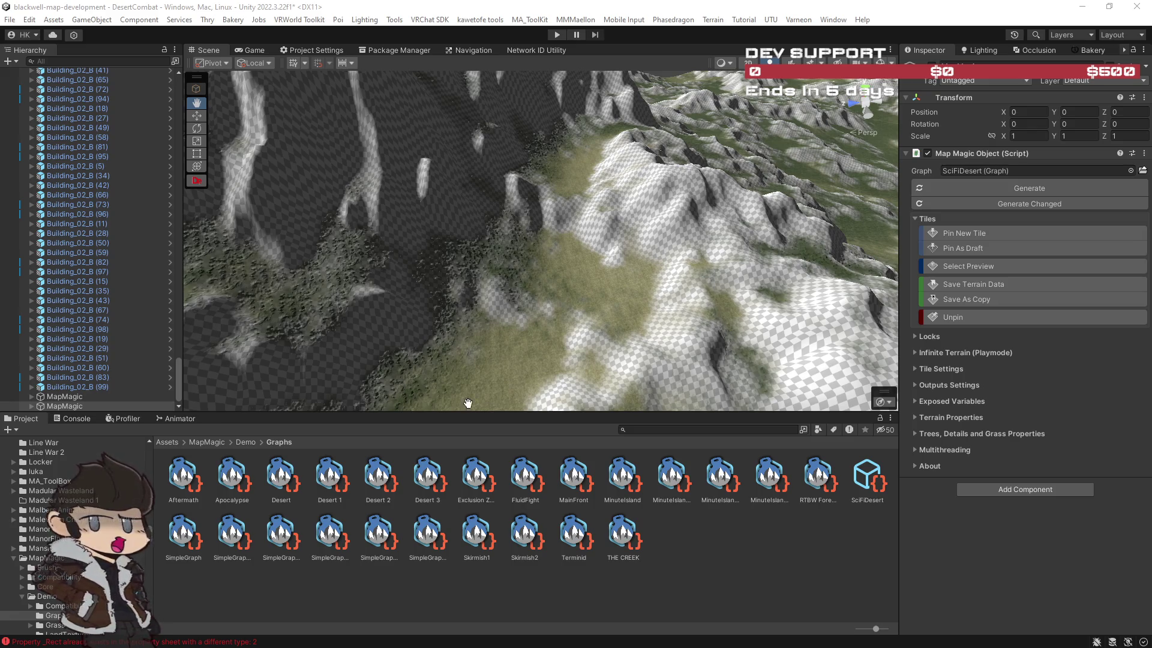
pyautogui.moveTo(375, 324)
pyautogui.mouseDown()
pyautogui.moveTo(529, 298)
pyautogui.moveTo(531, 240)
pyautogui.moveTo(548, 210)
pyautogui.moveTo(544, 228)
pyautogui.moveTo(573, 249)
pyautogui.mouseUp()
# Select the desert's Main Terrain and widen the Inspector panel.
pyautogui.click(566, 254)
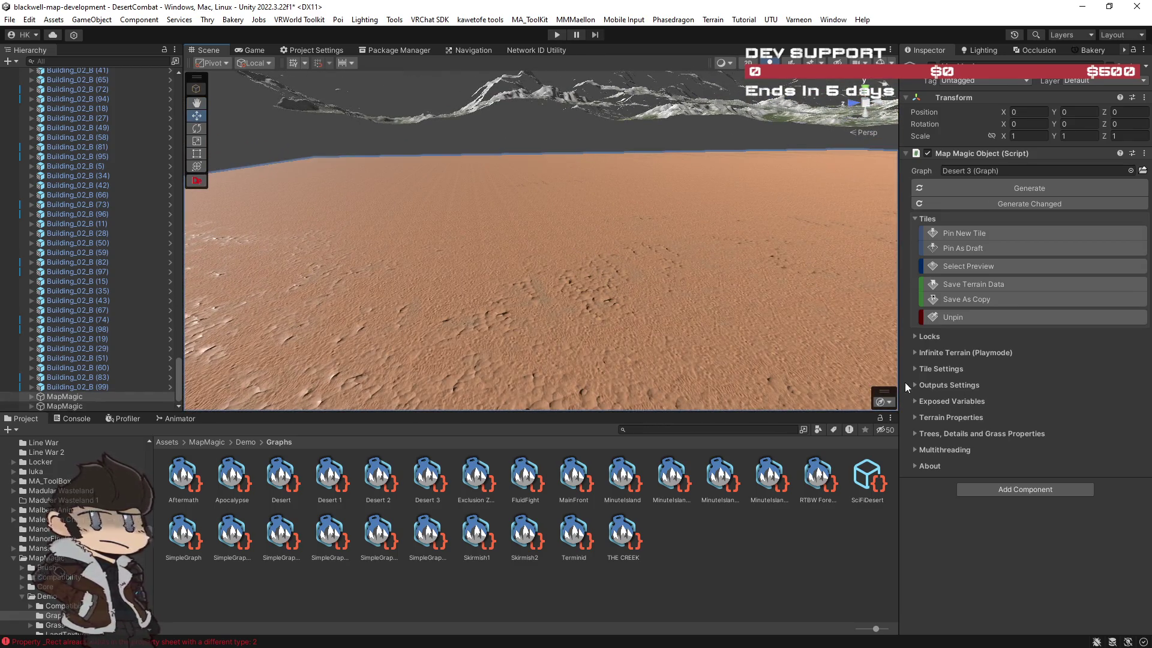
pyautogui.click(671, 312)
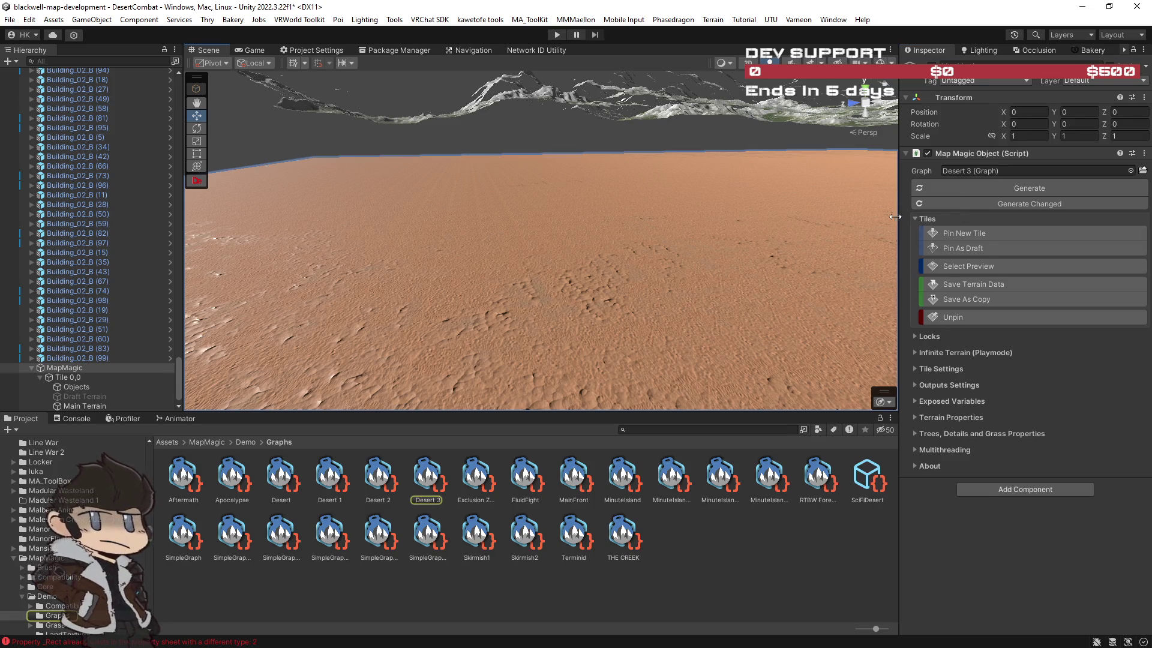
pyautogui.moveTo(899, 217); pyautogui.dragTo(861, 214)
pyautogui.click(791, 261)
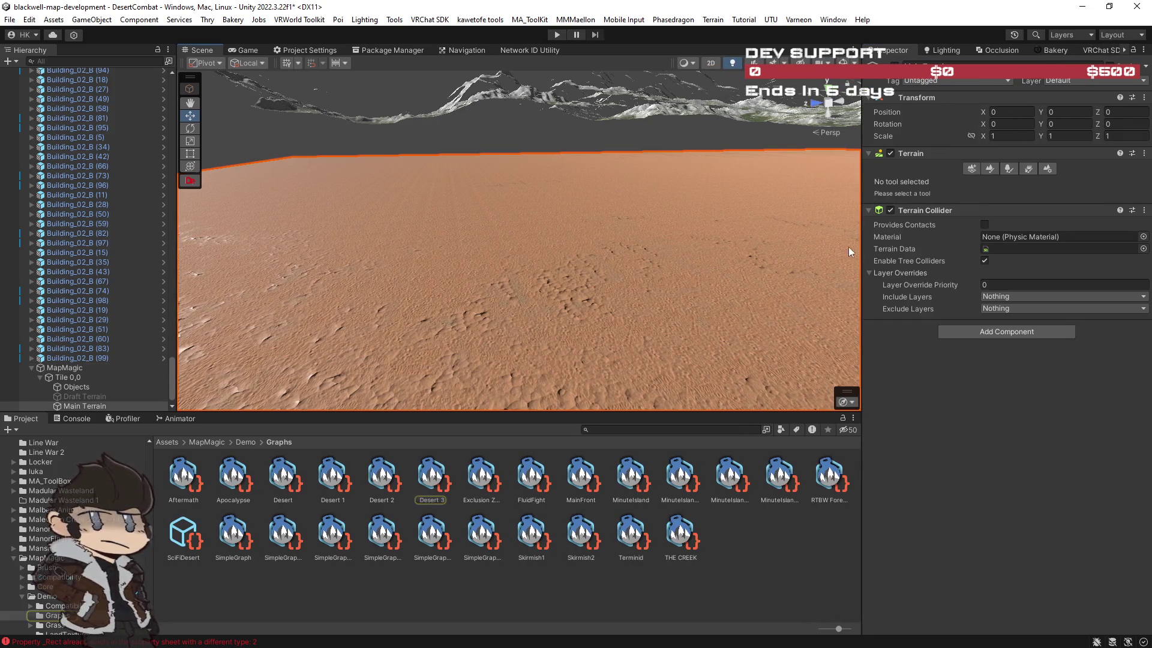
# Switch Main Terrain to the Paint Texture tool and locate the first layer's texture.
pyautogui.click(989, 169)
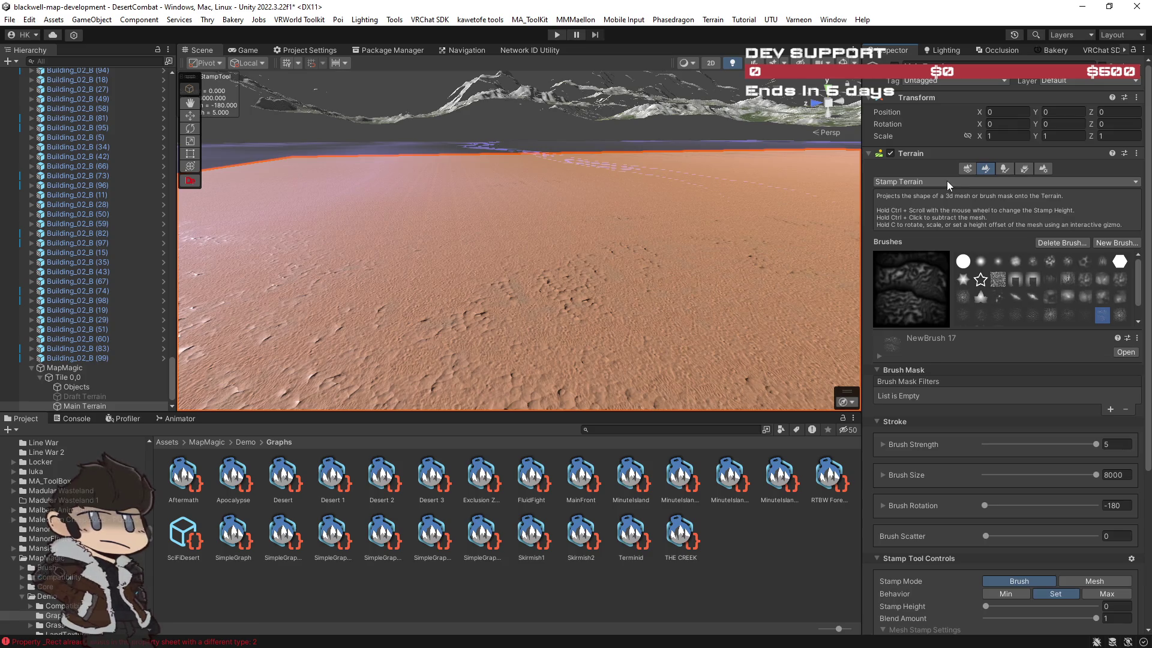
pyautogui.click(946, 181)
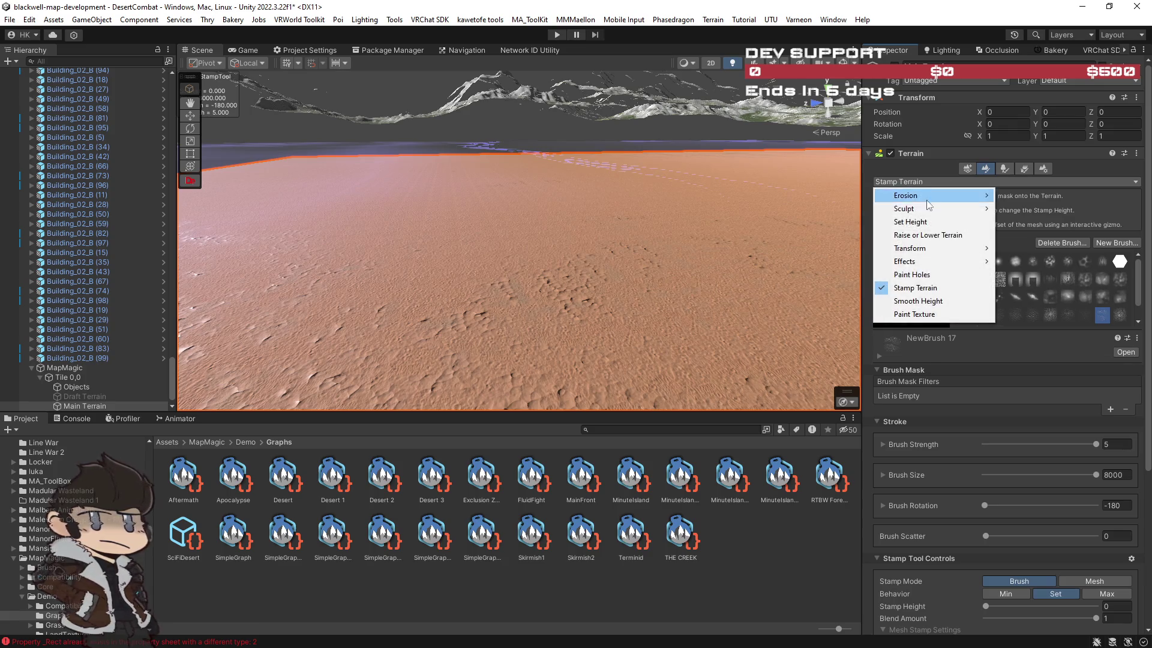
pyautogui.click(918, 318)
pyautogui.scroll(-8, 972, 406)
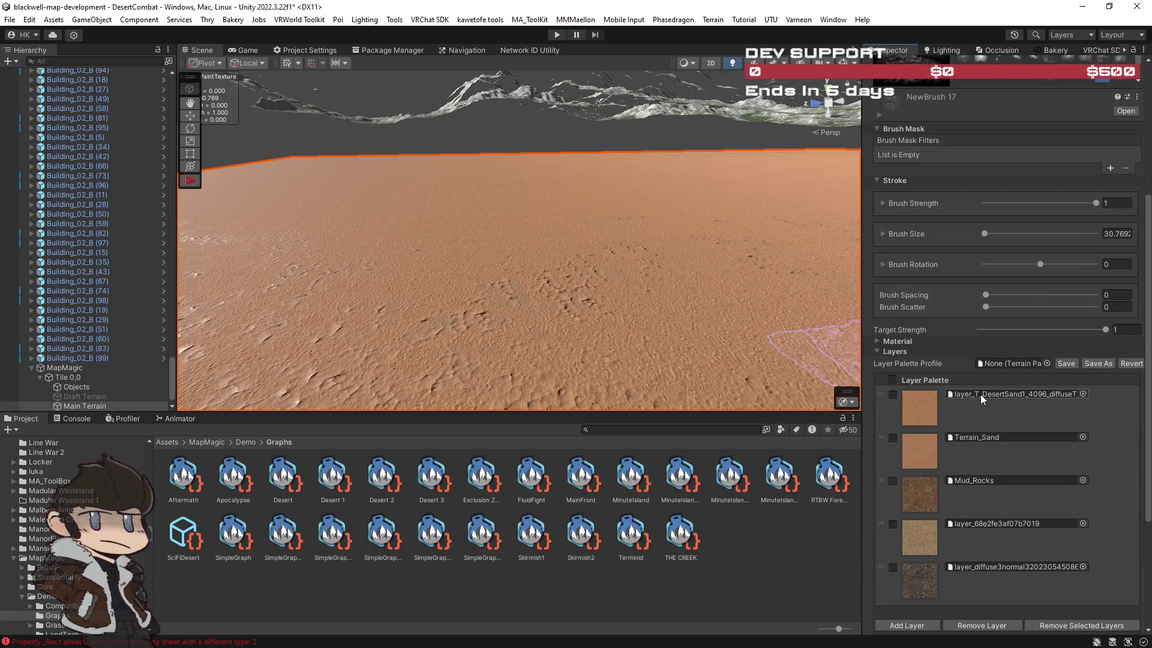
pyautogui.click(982, 399)
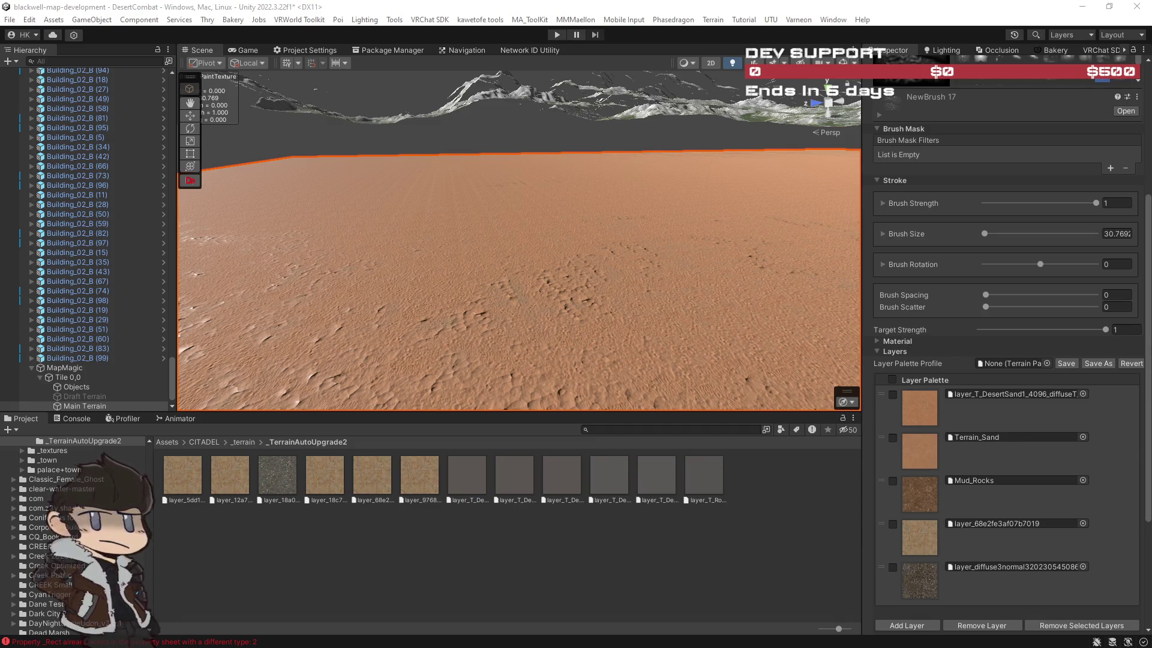
# Ping the Terrain_Sand, Mud_Rocks and layer_68e2fe3af07b7019 textures in the Project window.
pyautogui.hotkey('ctrl', '6')
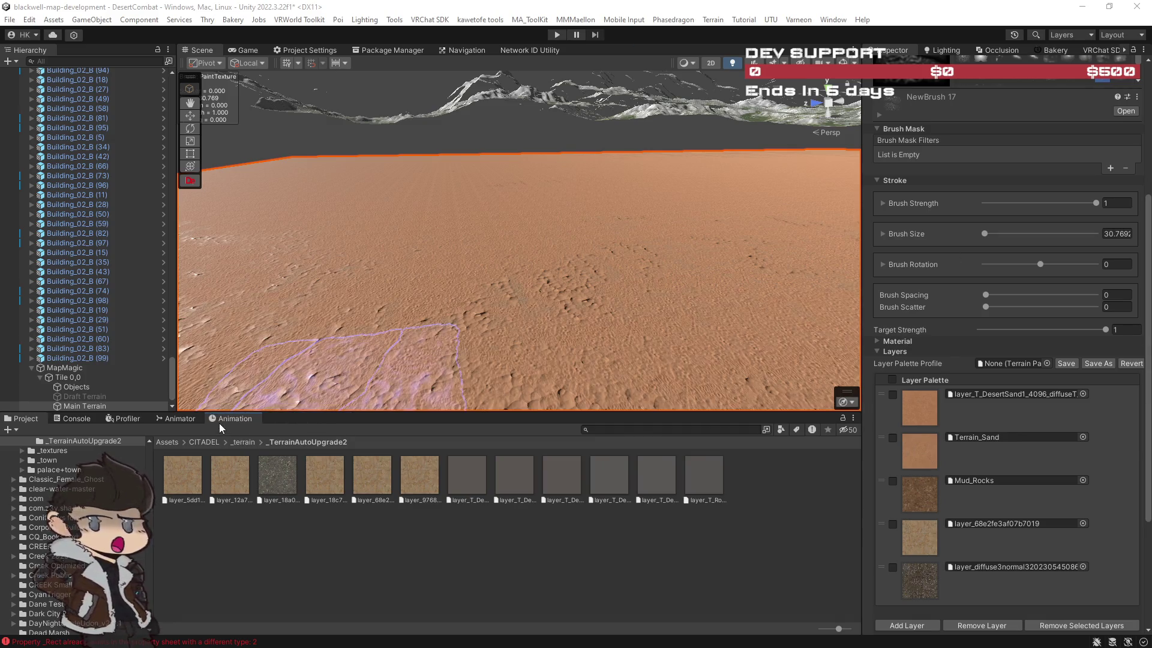
pyautogui.click(34, 423)
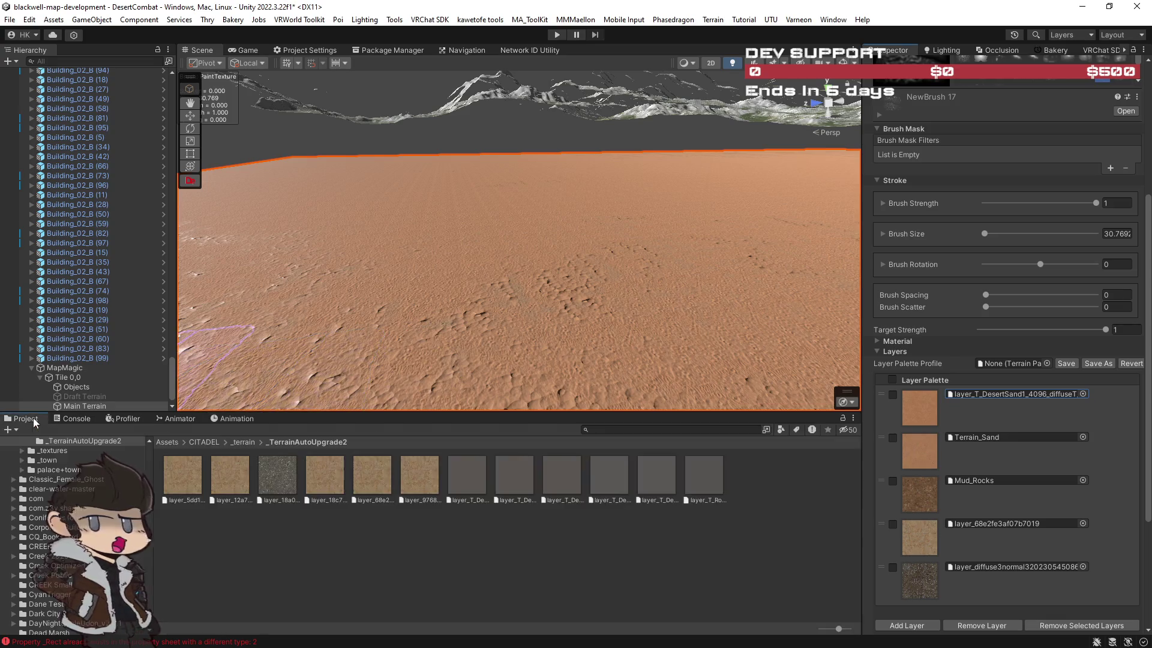
pyautogui.click(981, 438)
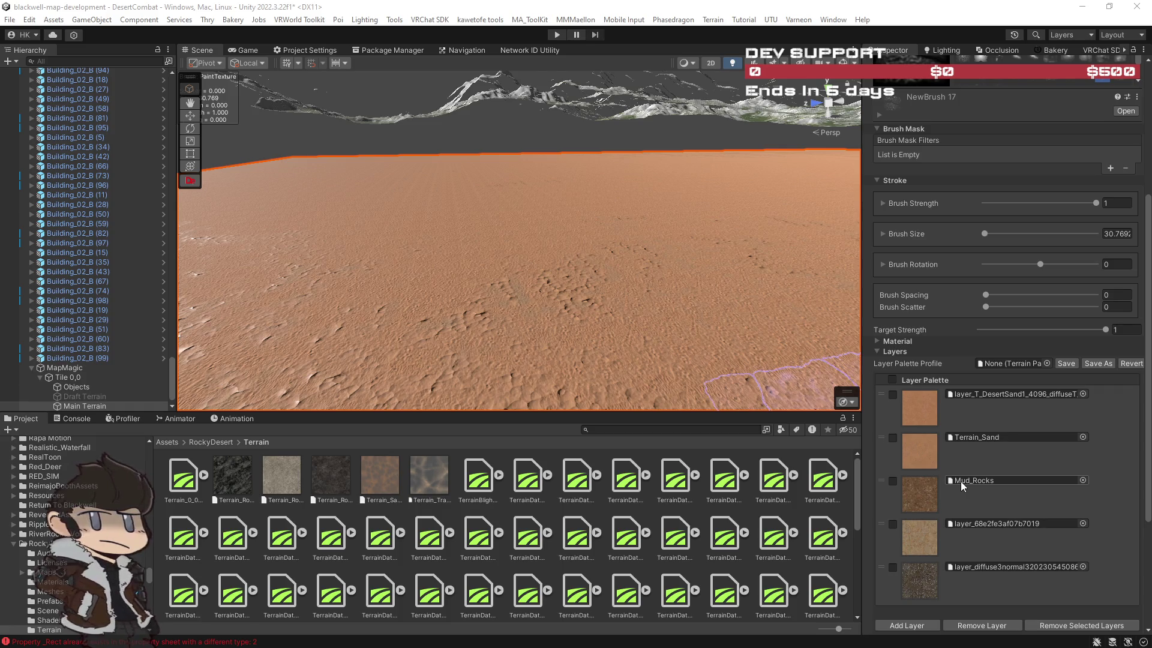
pyautogui.moveTo(962, 481); pyautogui.dragTo(923, 497)
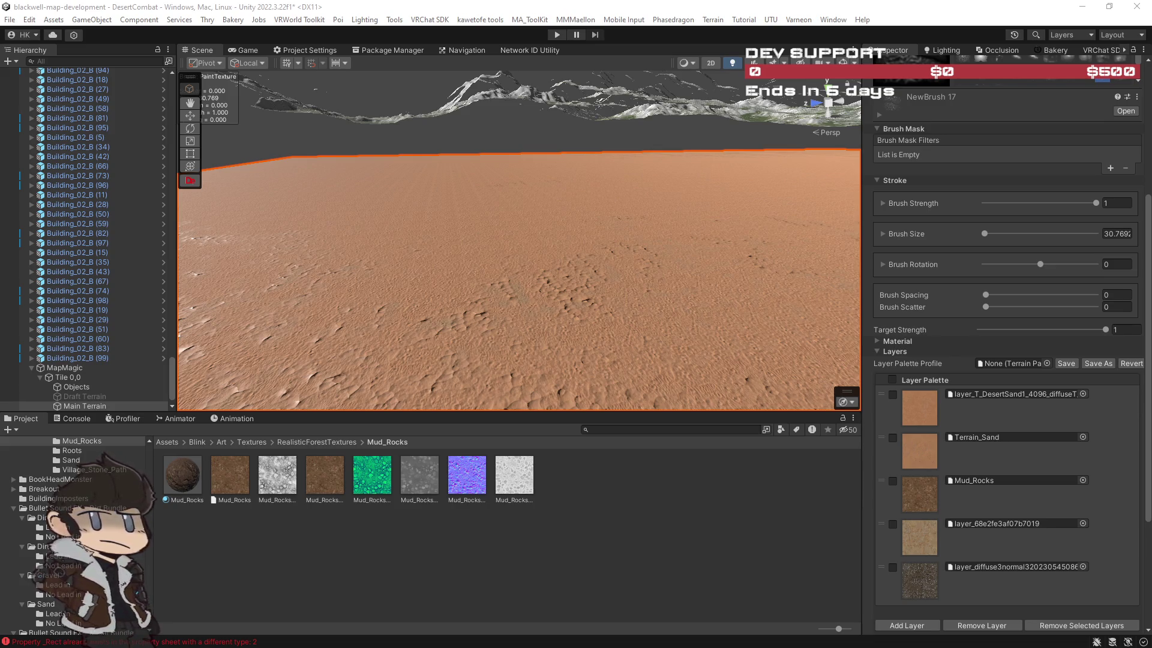
pyautogui.click(973, 524)
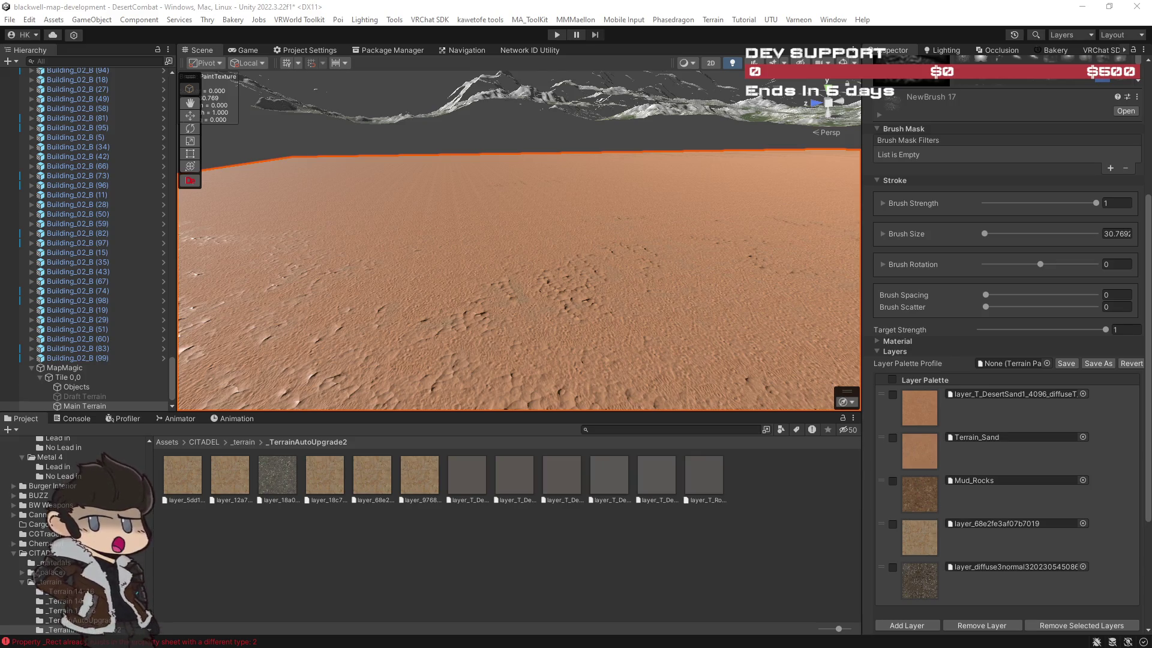
# Orbit the Scene view over to the mountain terrain and select the MapMagic object.
pyautogui.moveTo(720, 282)
pyautogui.mouseDown()
pyautogui.moveTo(707, 288)
pyautogui.moveTo(721, 307)
pyautogui.moveTo(750, 315)
pyautogui.mouseUp()
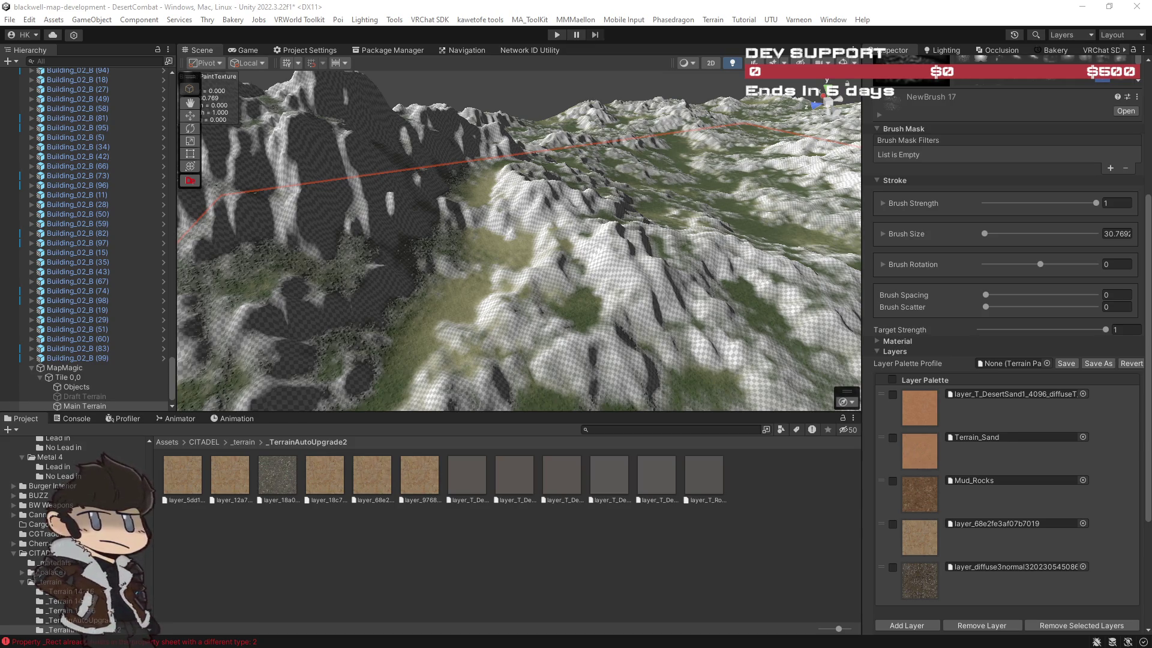
pyautogui.moveTo(456, 198); pyautogui.dragTo(476, 193)
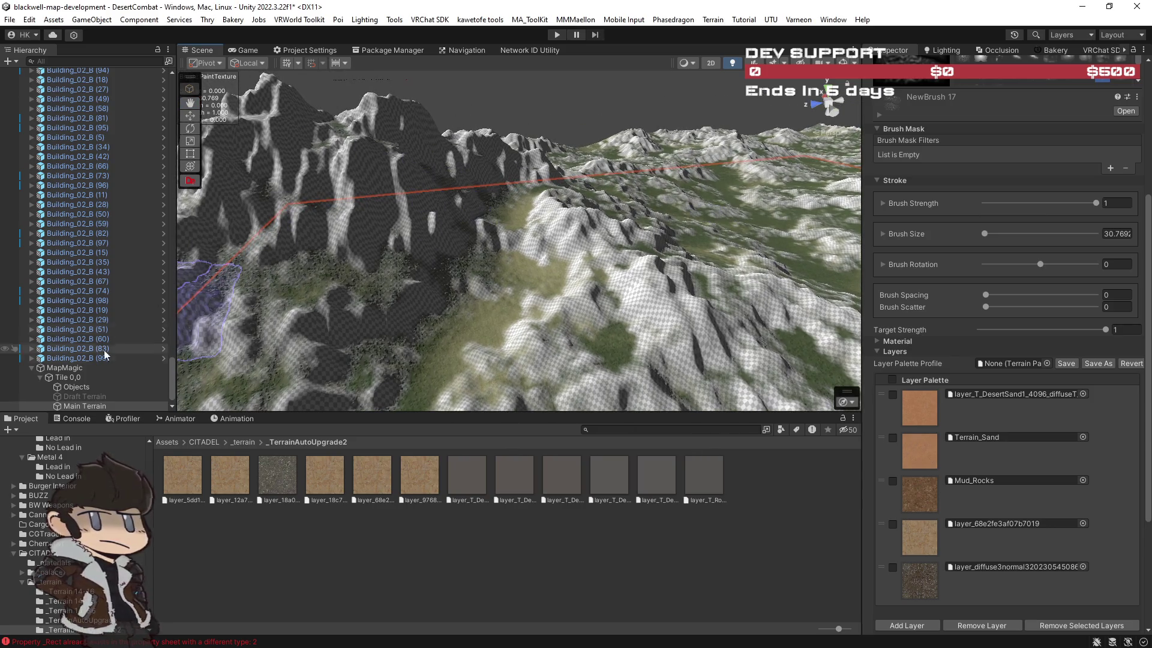
pyautogui.click(64, 367)
pyautogui.moveTo(394, 268)
pyautogui.mouseDown()
pyautogui.moveTo(517, 230)
pyautogui.moveTo(520, 185)
pyautogui.mouseUp()
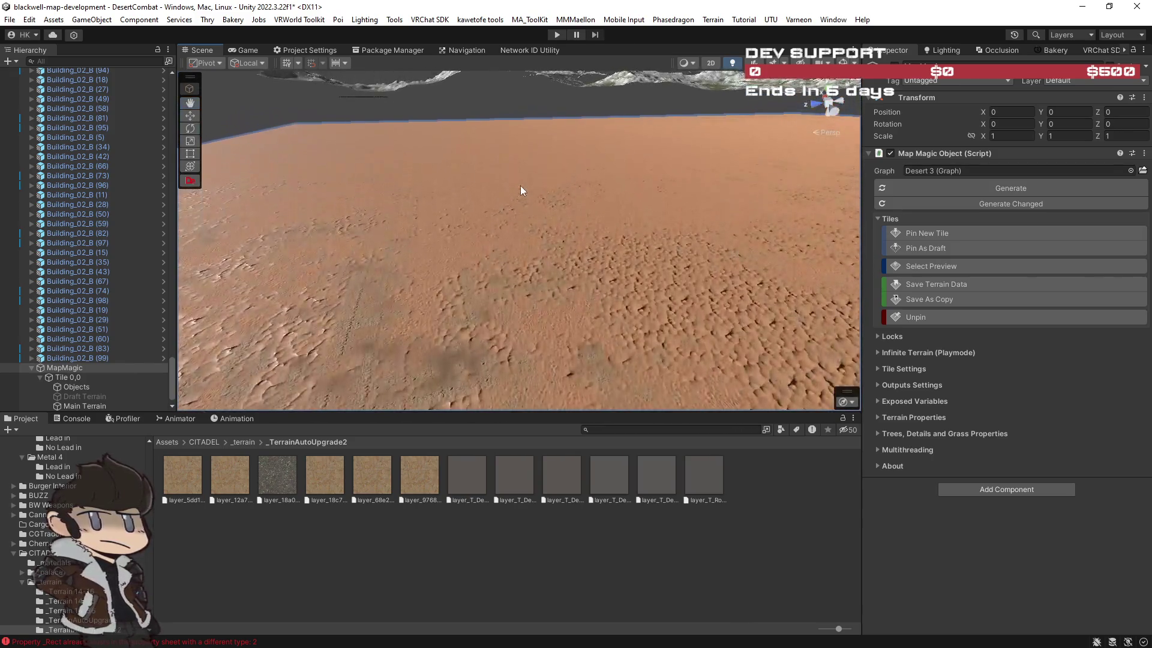
# Regenerate the MapMagic terrain from the SciFiDesert graph.
pyautogui.click(517, 203)
pyautogui.click(69, 368)
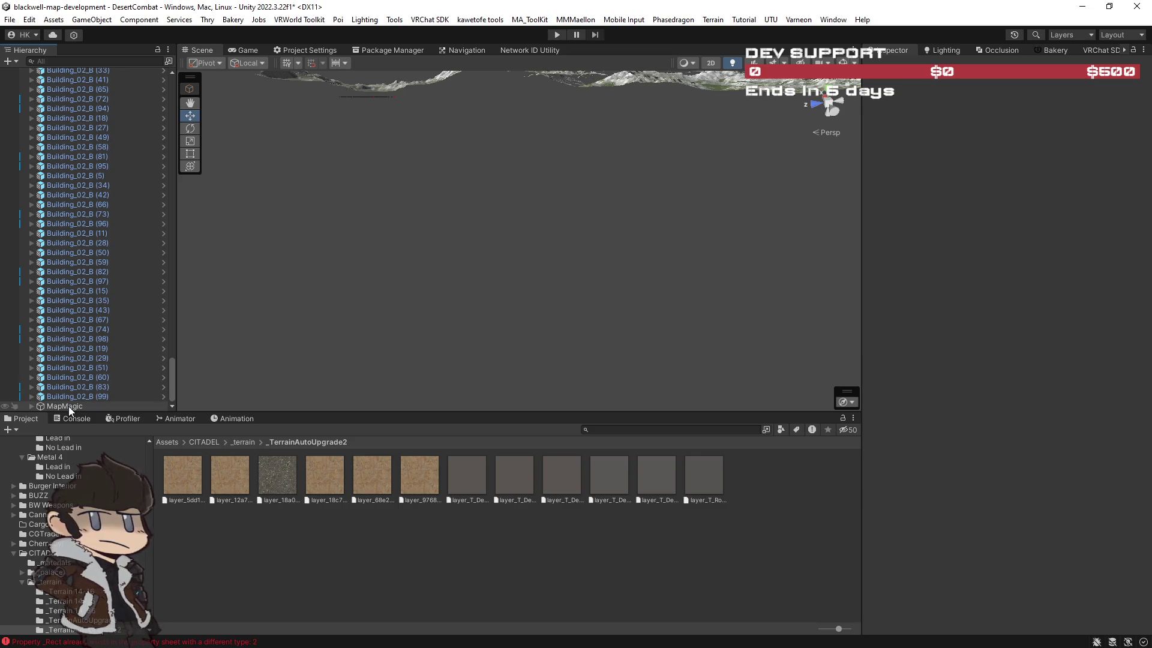
pyautogui.click(68, 407)
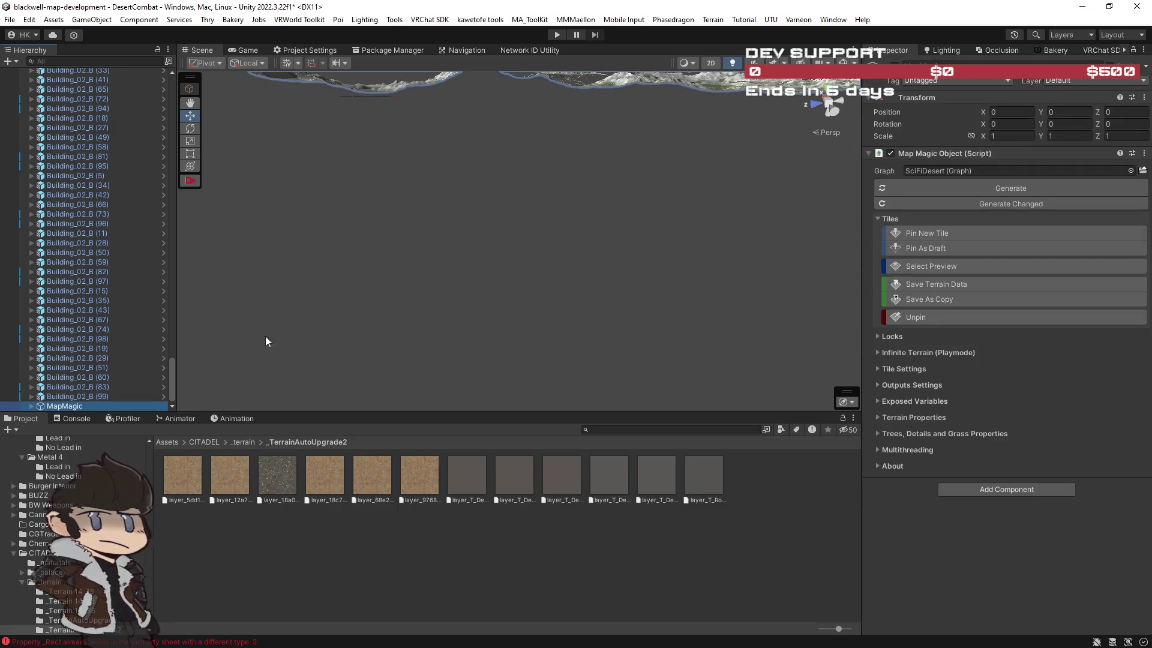
pyautogui.click(941, 171)
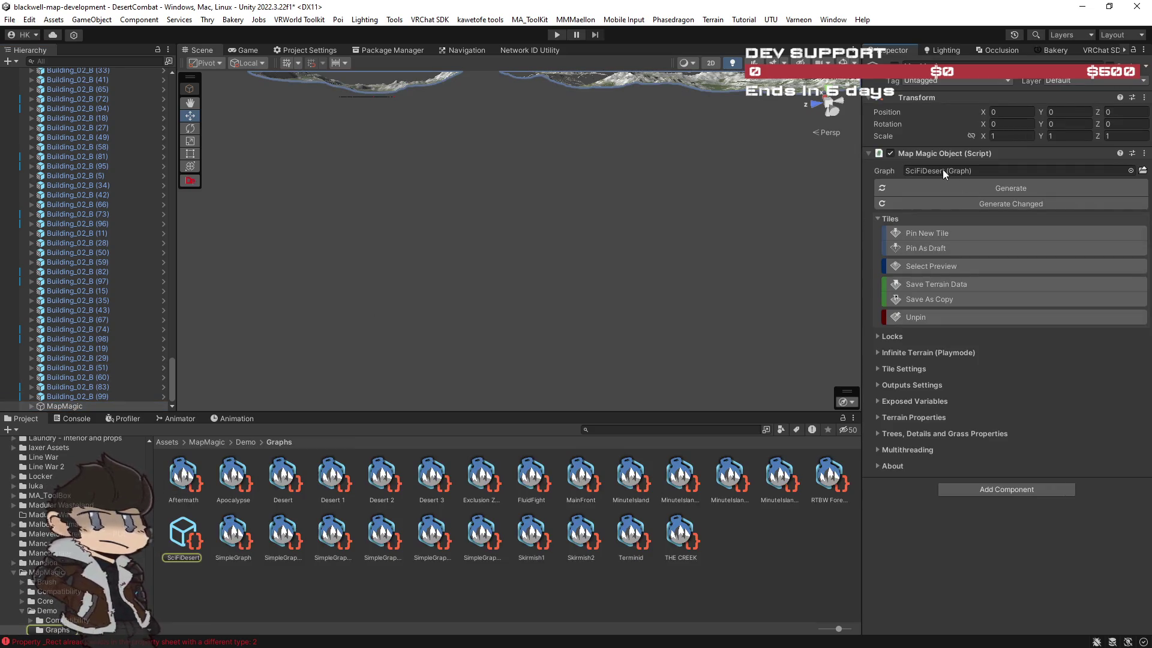
pyautogui.click(994, 189)
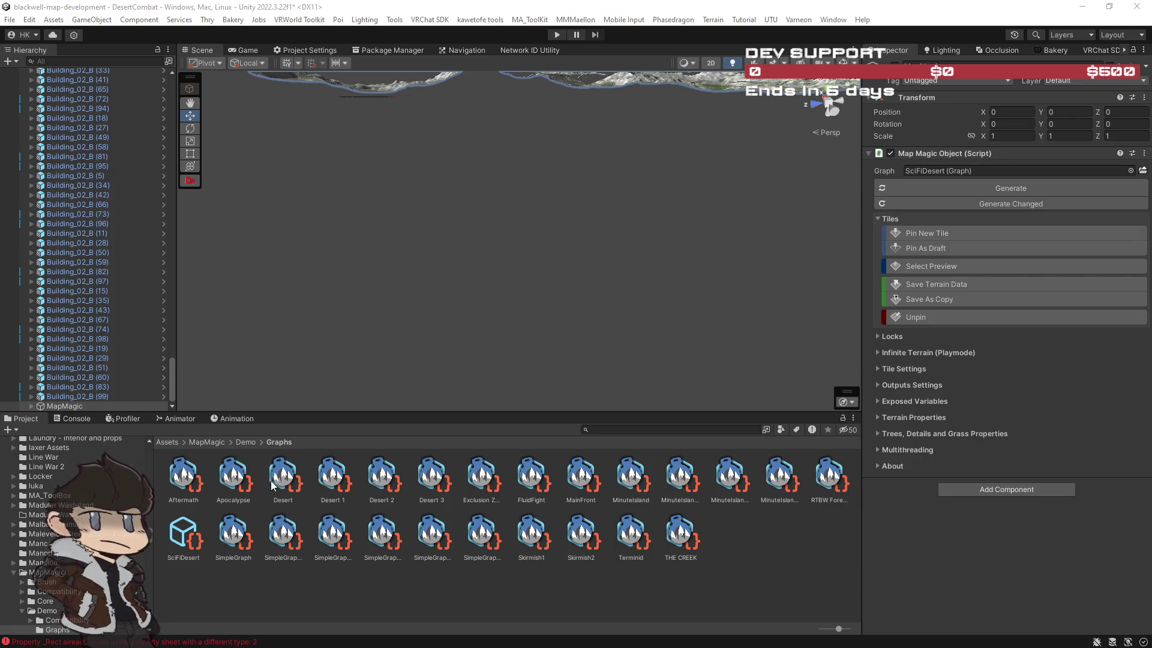
pyautogui.click(184, 538)
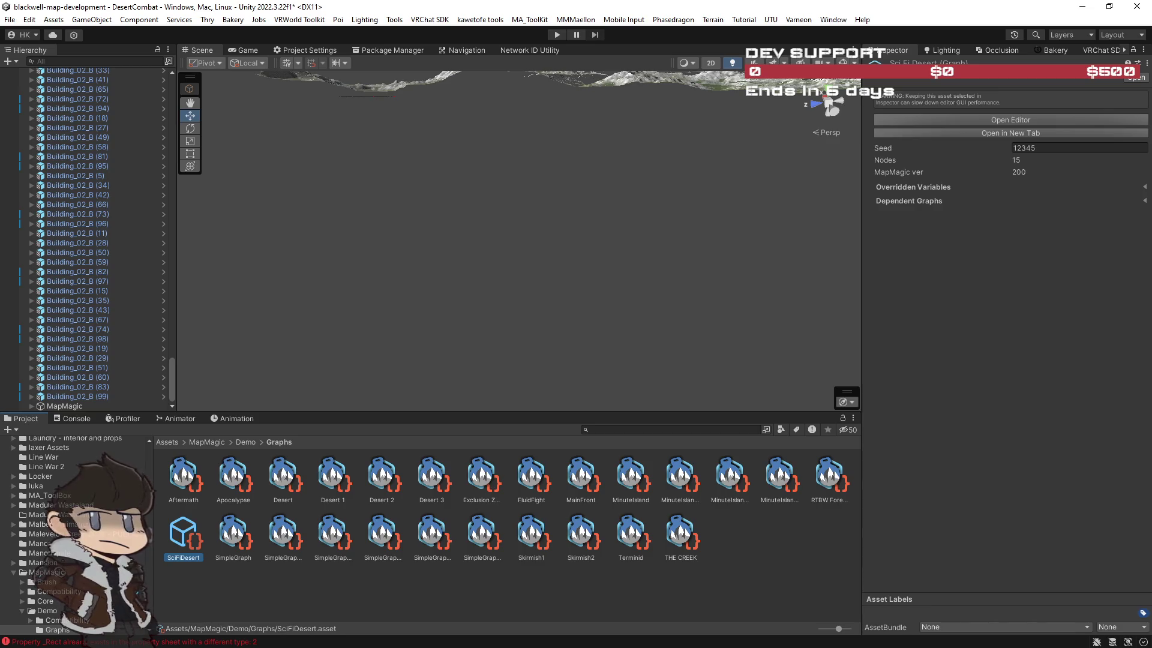
# Undo back to the Desert 3 graph and select the Main Terrain piece.
pyautogui.click(553, 271)
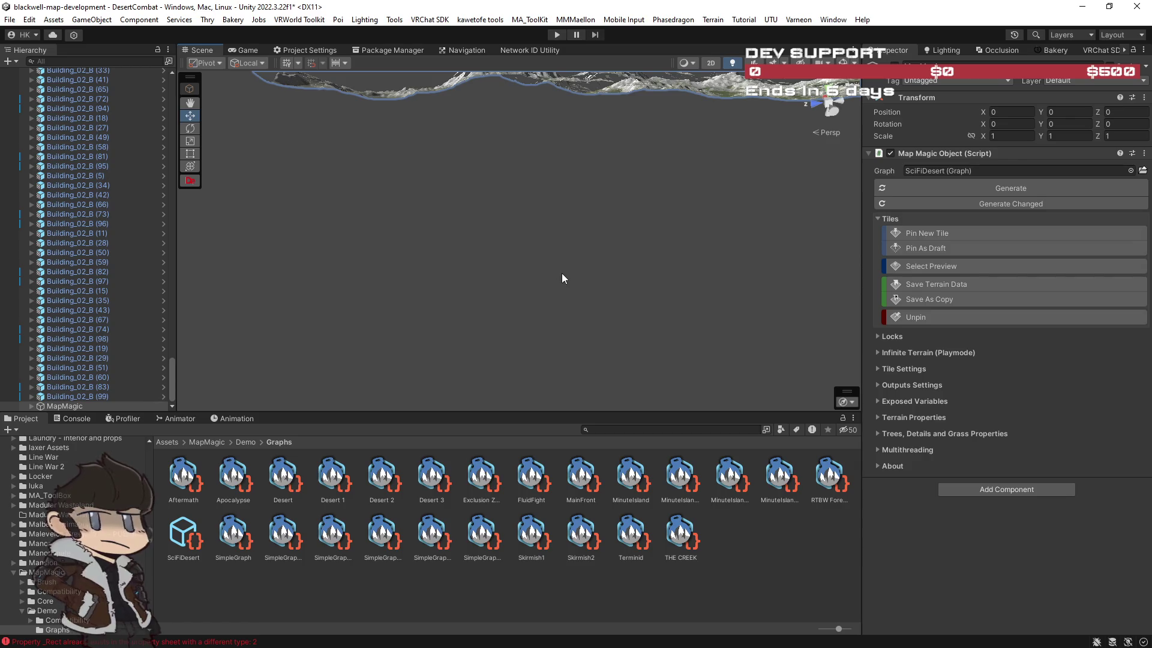
pyautogui.hotkey('ctrl', 'z')
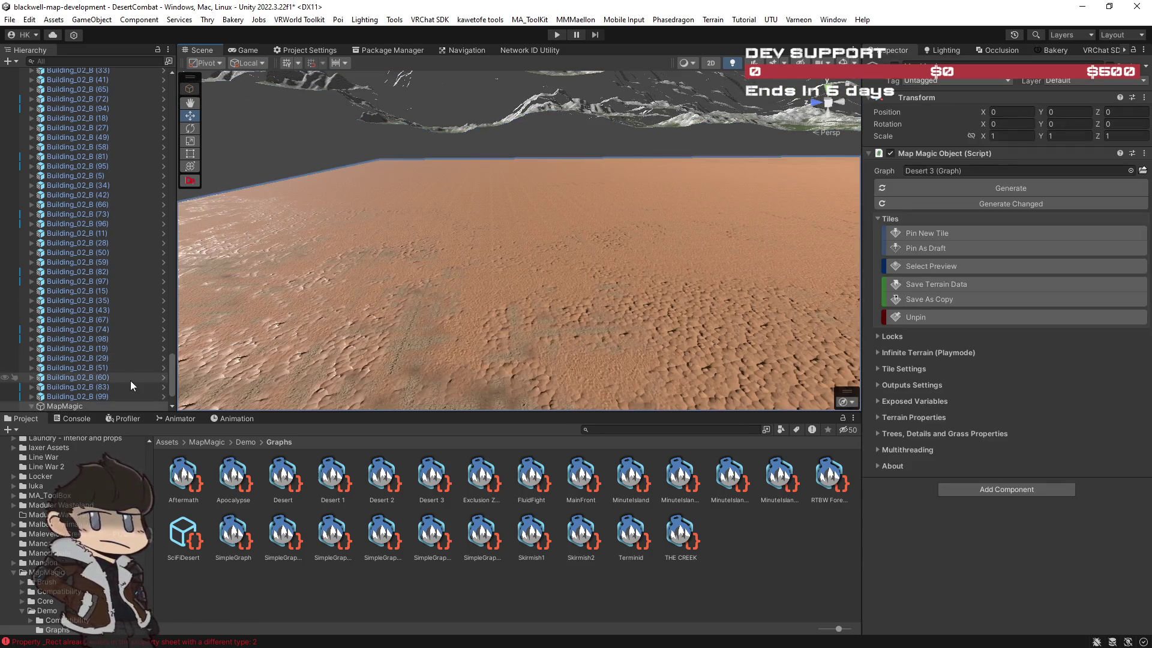
pyautogui.click(184, 542)
pyautogui.click(668, 304)
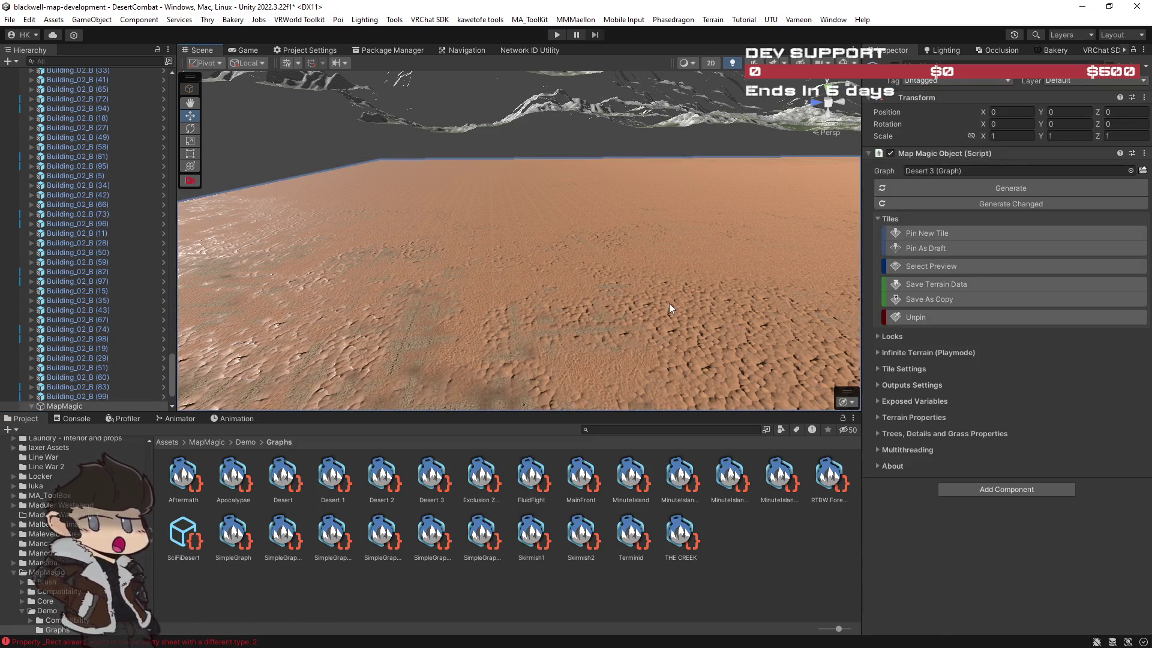
pyautogui.click(670, 305)
pyautogui.click(689, 304)
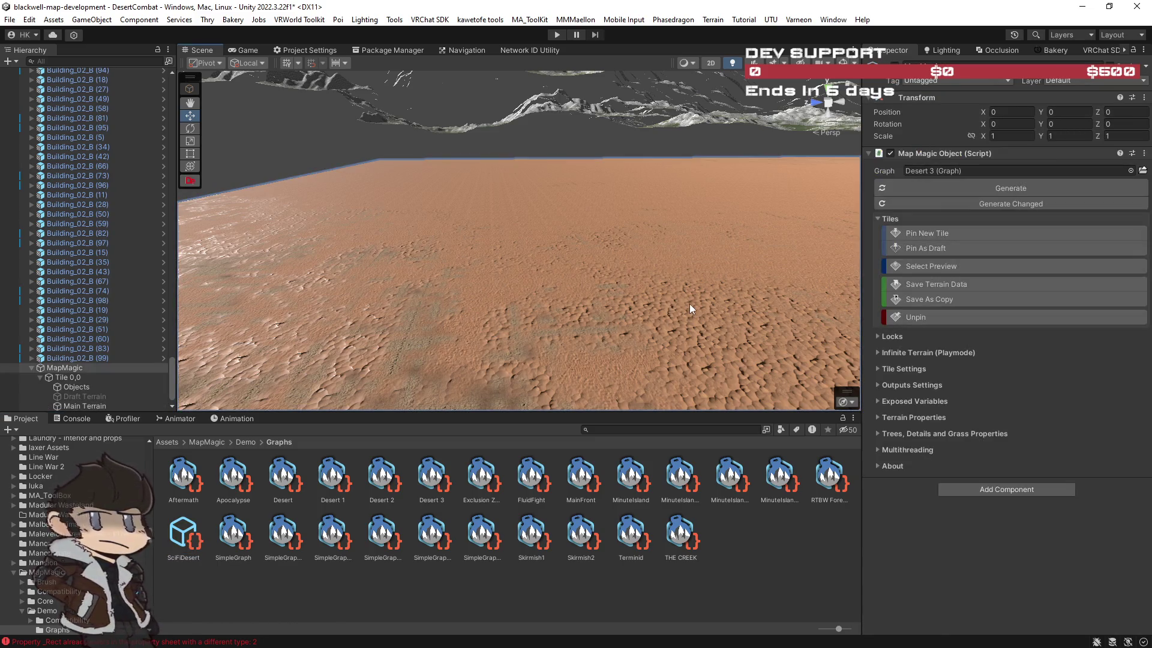
pyautogui.click(737, 257)
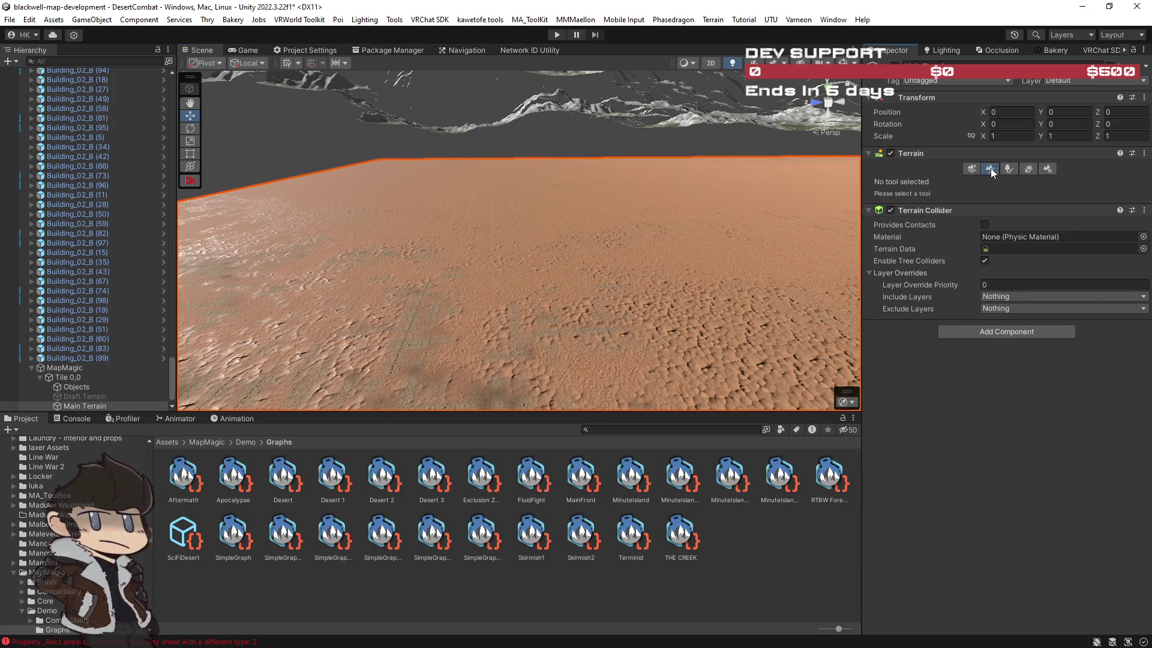
# Open Paint Terrain and ping the desert sand, Terrain_Sand, Mud_Rocks and layer_68e2fe3af07b7019 assets.
pyautogui.click(990, 169)
pyautogui.scroll(-5, 978, 495)
pyautogui.click(978, 492)
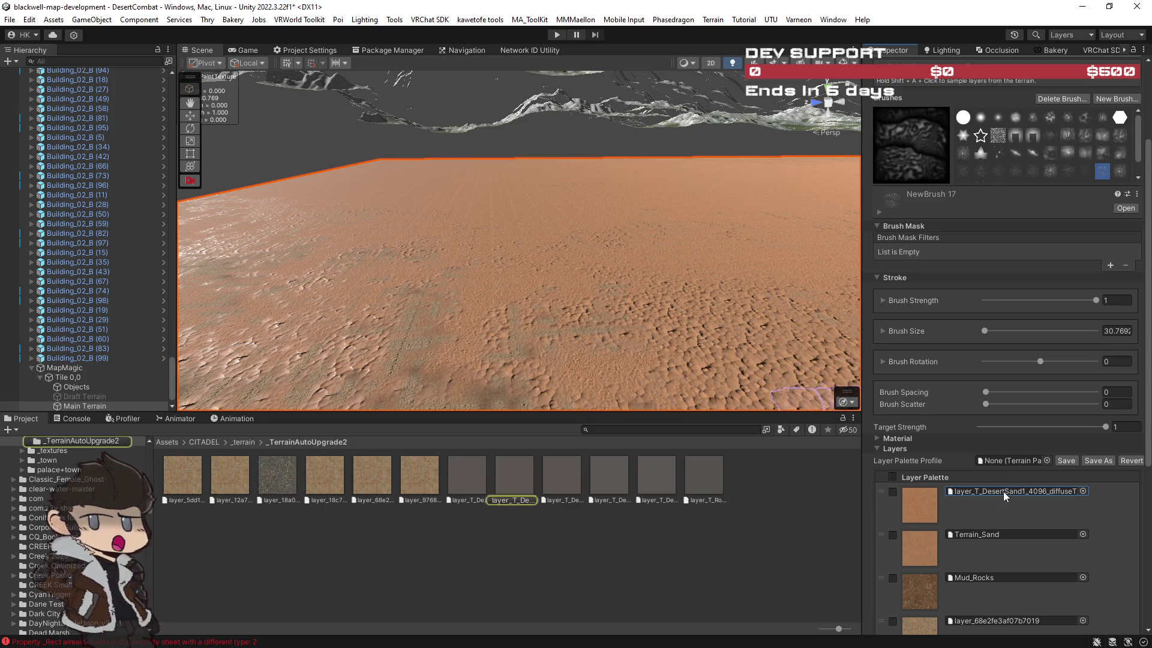
pyautogui.click(514, 476)
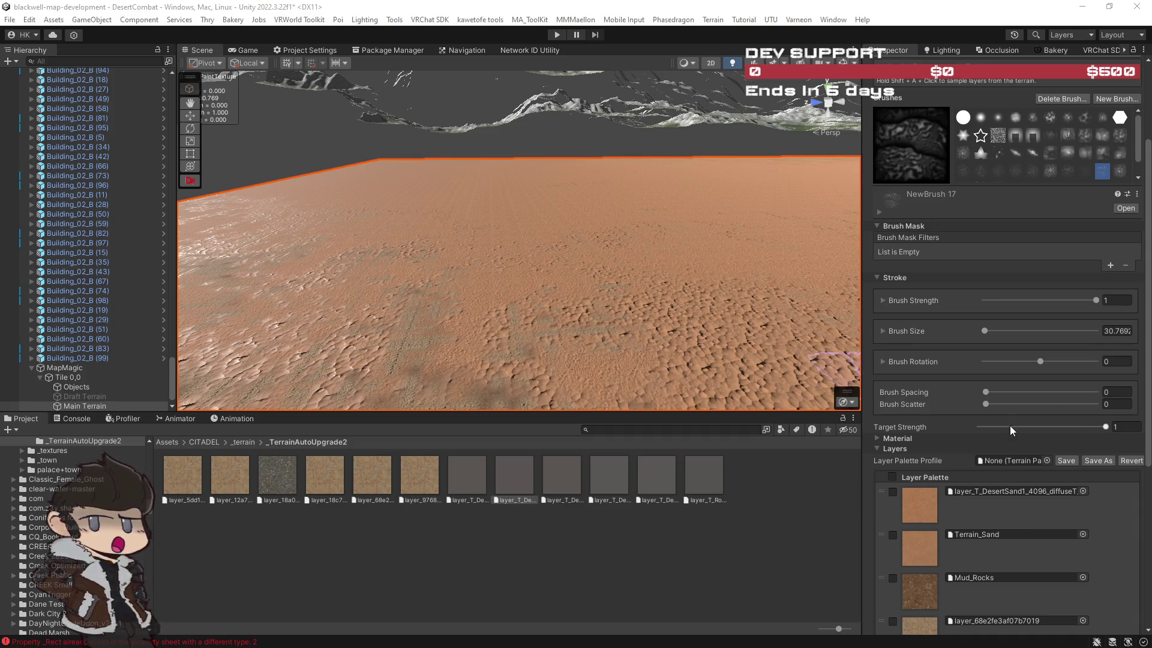
pyautogui.click(983, 533)
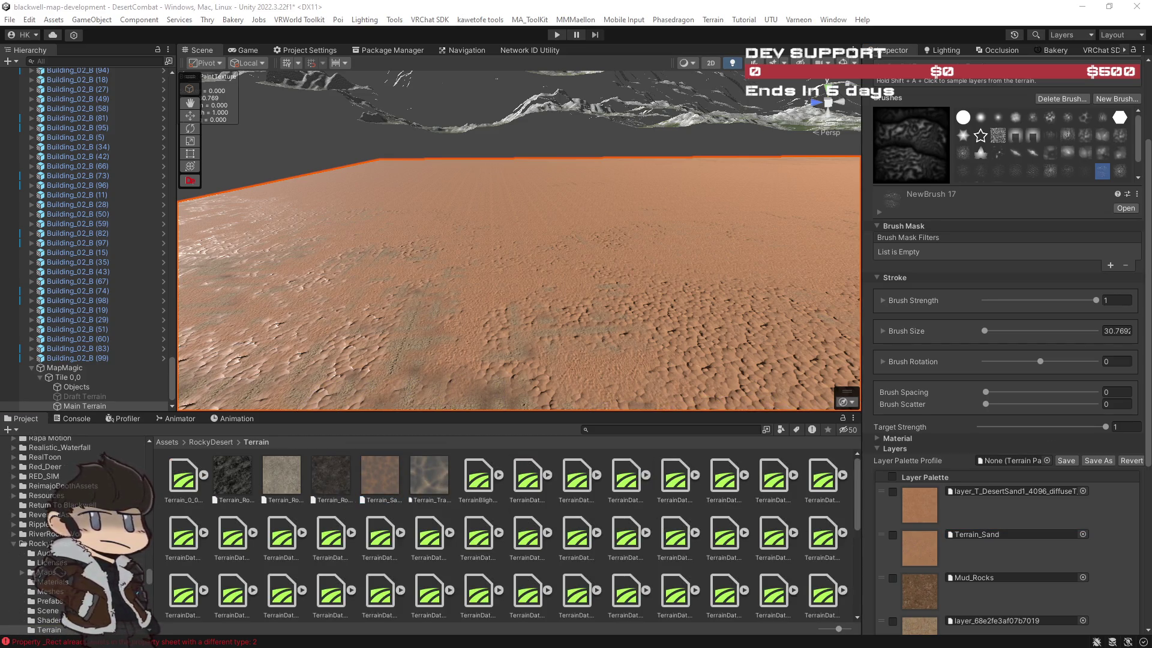
pyautogui.click(984, 577)
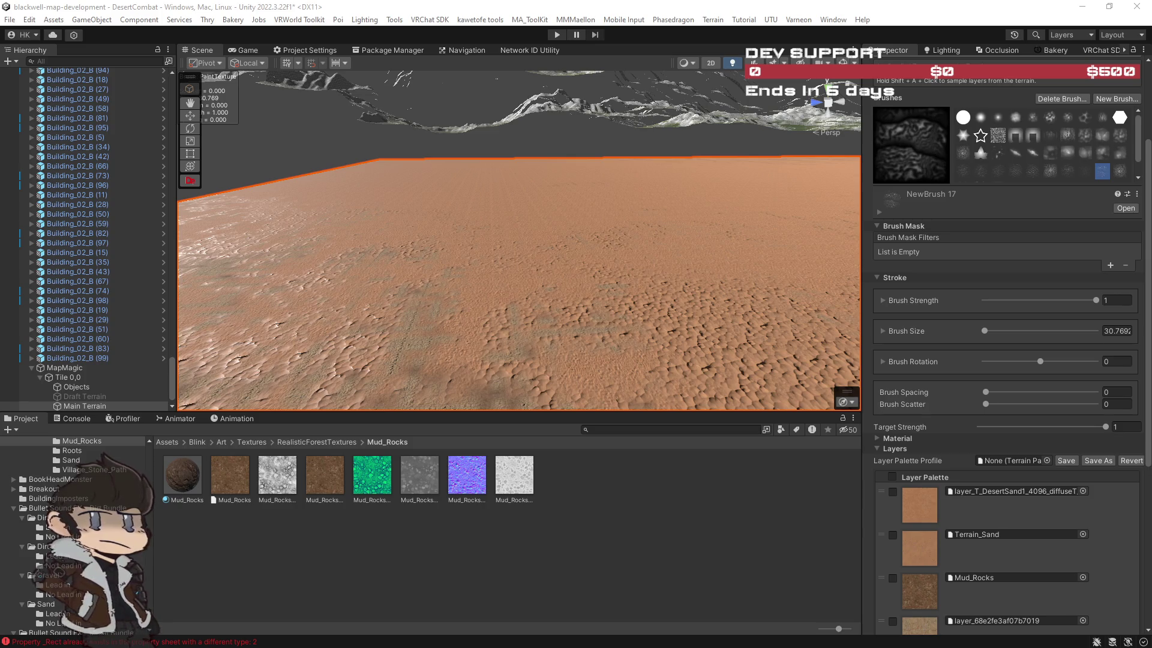
pyautogui.click(989, 620)
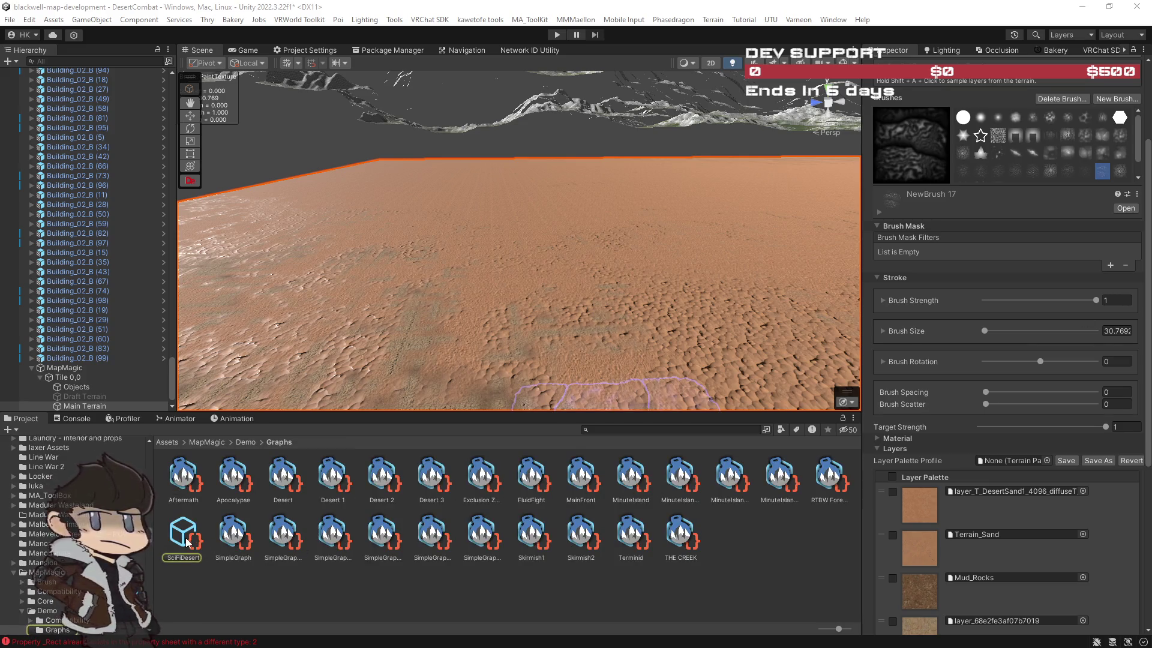
# Assign the SciFiDesert graph to MapMagic's Graph field and generate the terrain.
pyautogui.click(247, 539)
pyautogui.click(195, 540)
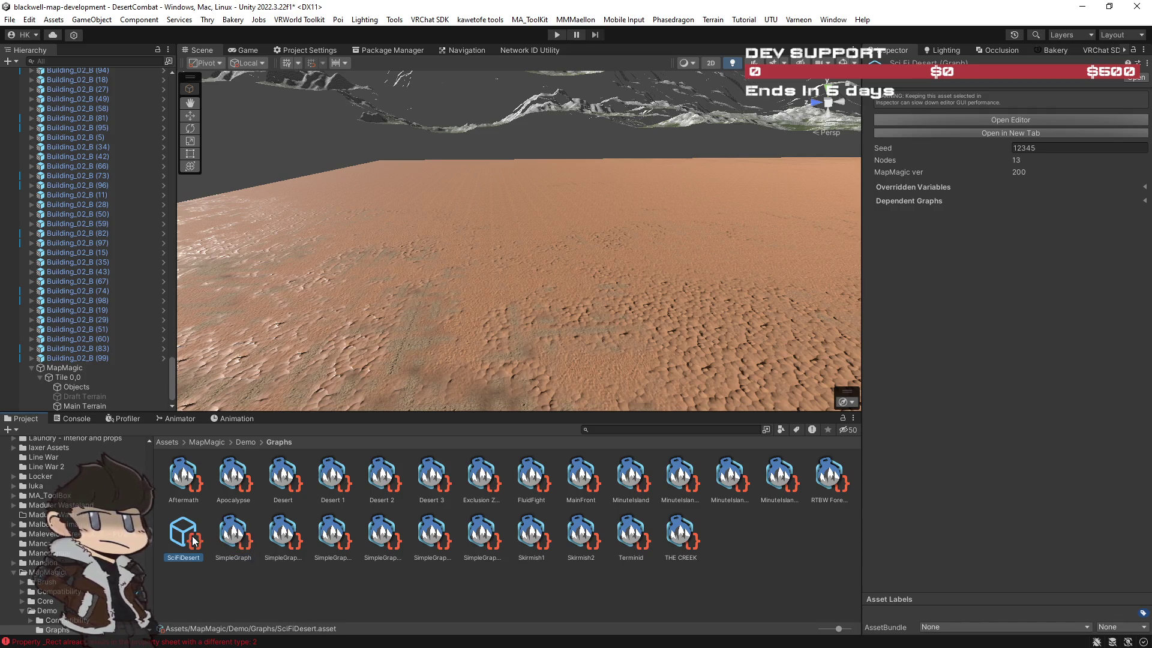
pyautogui.click(238, 537)
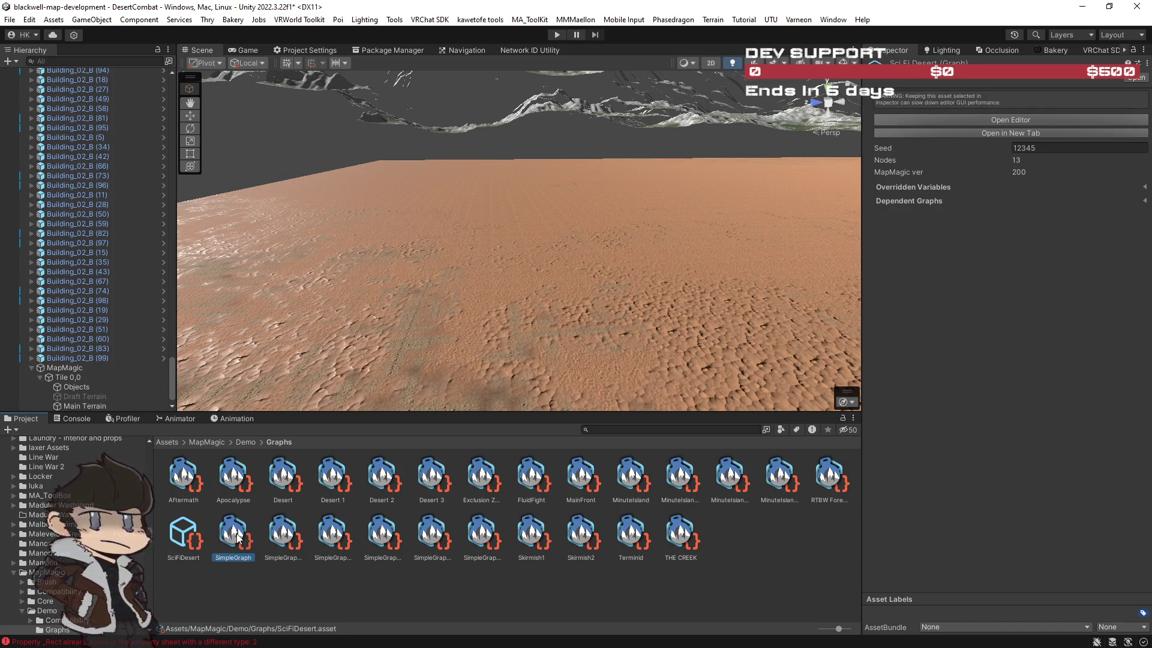
pyautogui.click(186, 534)
pyautogui.doubleClick(186, 534)
pyautogui.moveTo(186, 535); pyautogui.dragTo(578, 180)
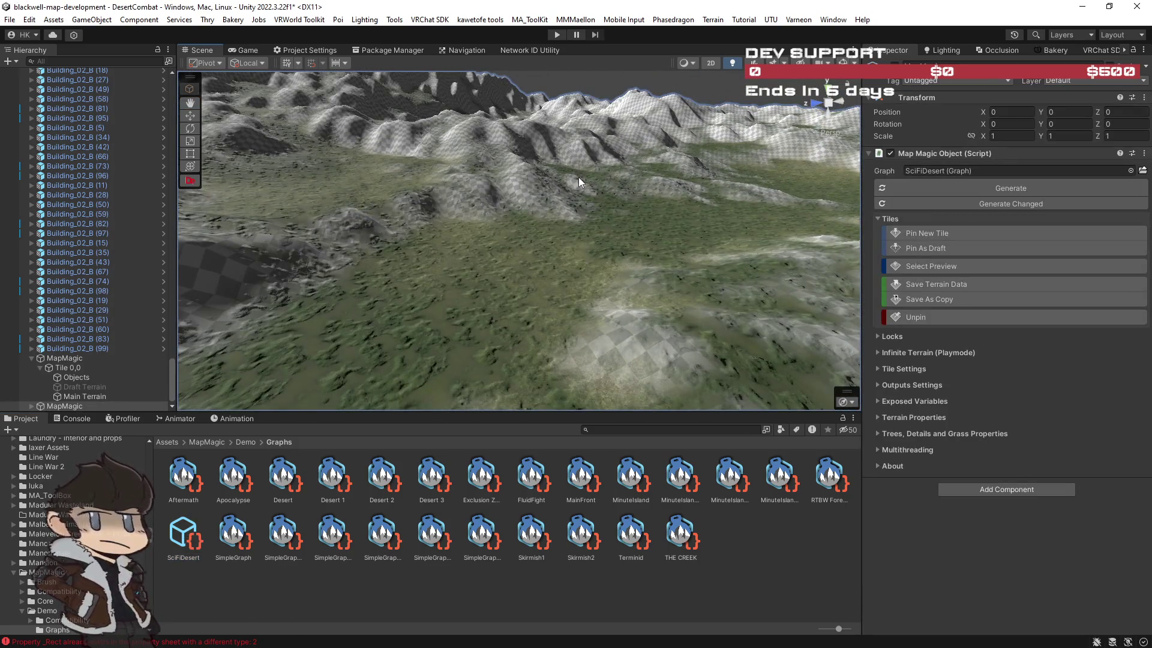
pyautogui.moveTo(183, 534); pyautogui.dragTo(965, 172)
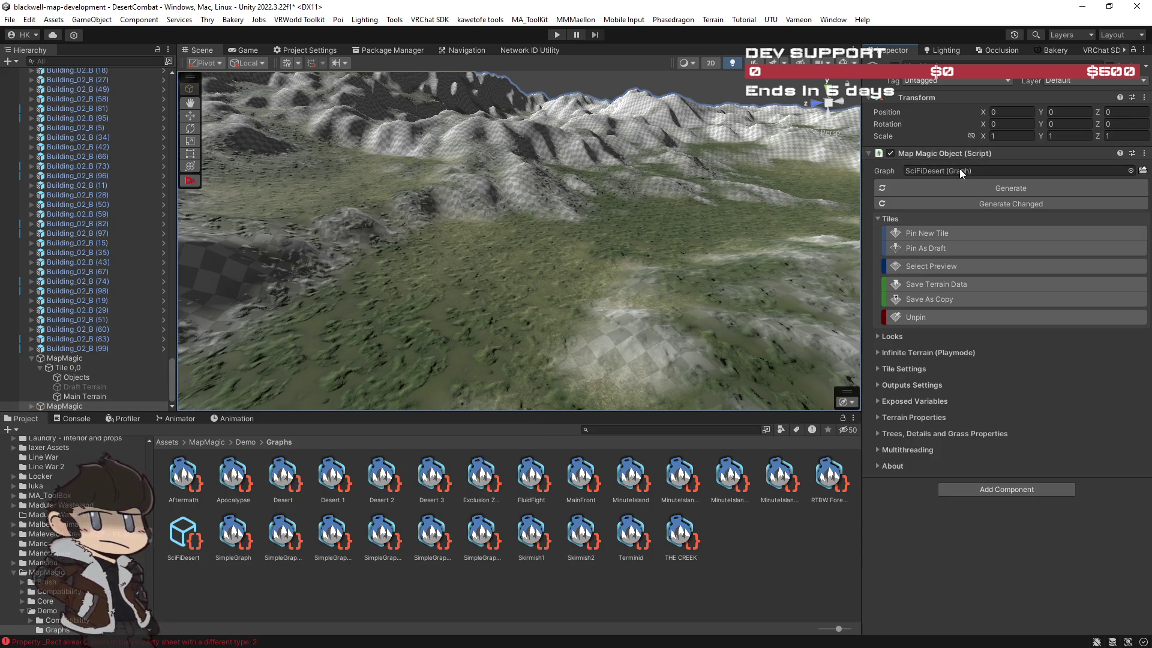
pyautogui.click(1005, 187)
# Undo the extra terrain object and reselect the MapMagic terrain.
pyautogui.moveTo(598, 231)
pyautogui.mouseDown()
pyautogui.moveTo(637, 220)
pyautogui.moveTo(540, 278)
pyautogui.moveTo(771, 276)
pyautogui.moveTo(636, 276)
pyautogui.moveTo(536, 252)
pyautogui.mouseUp()
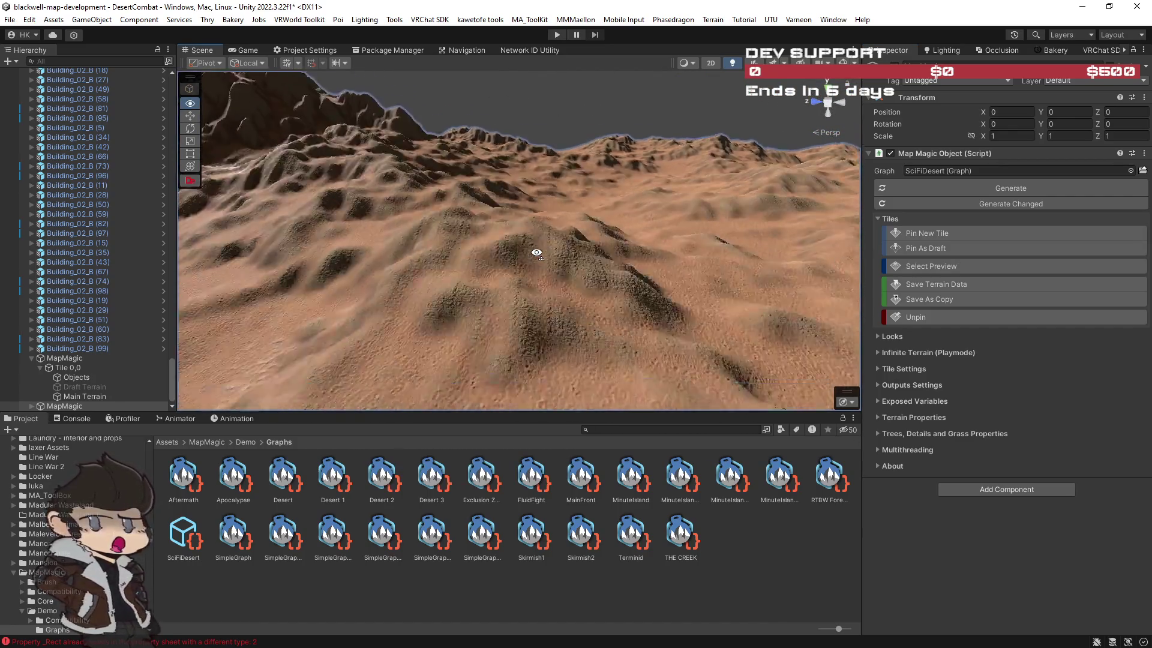
pyautogui.hotkey('ctrl', 'z')
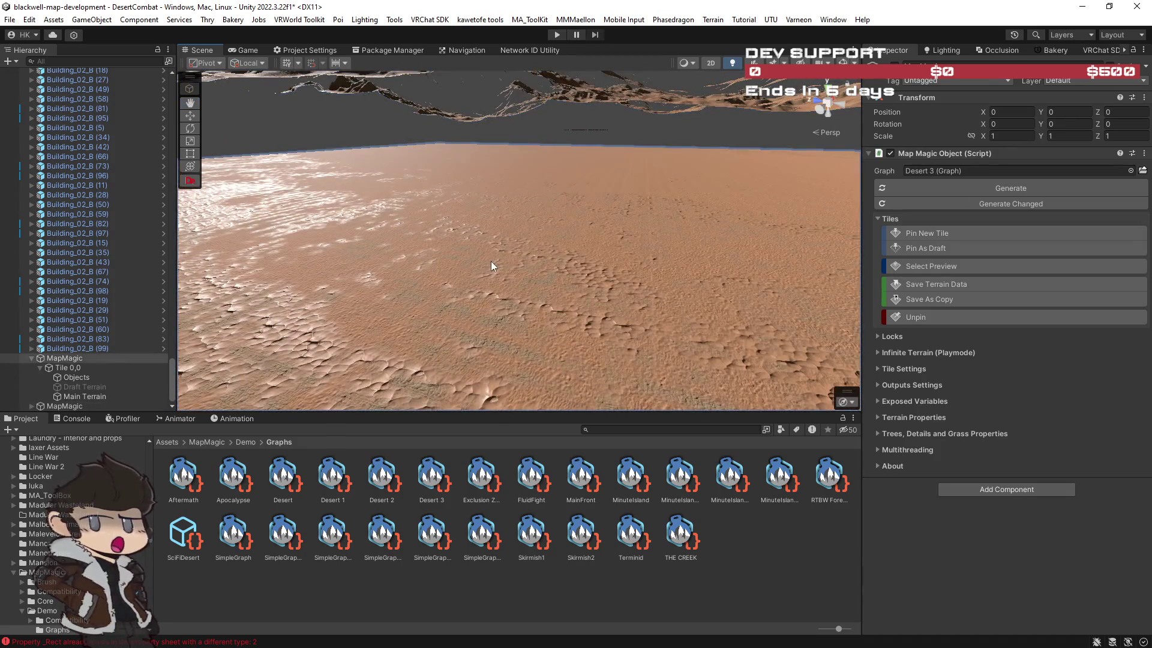
pyautogui.hotkey('ctrl', 'z')
pyautogui.moveTo(576, 242)
pyautogui.keyDown('alt'); pyautogui.mouseDown()
pyautogui.moveTo(582, 230)
pyautogui.moveTo(601, 255)
pyautogui.mouseUp(); pyautogui.keyUp('alt')
pyautogui.click(601, 255)
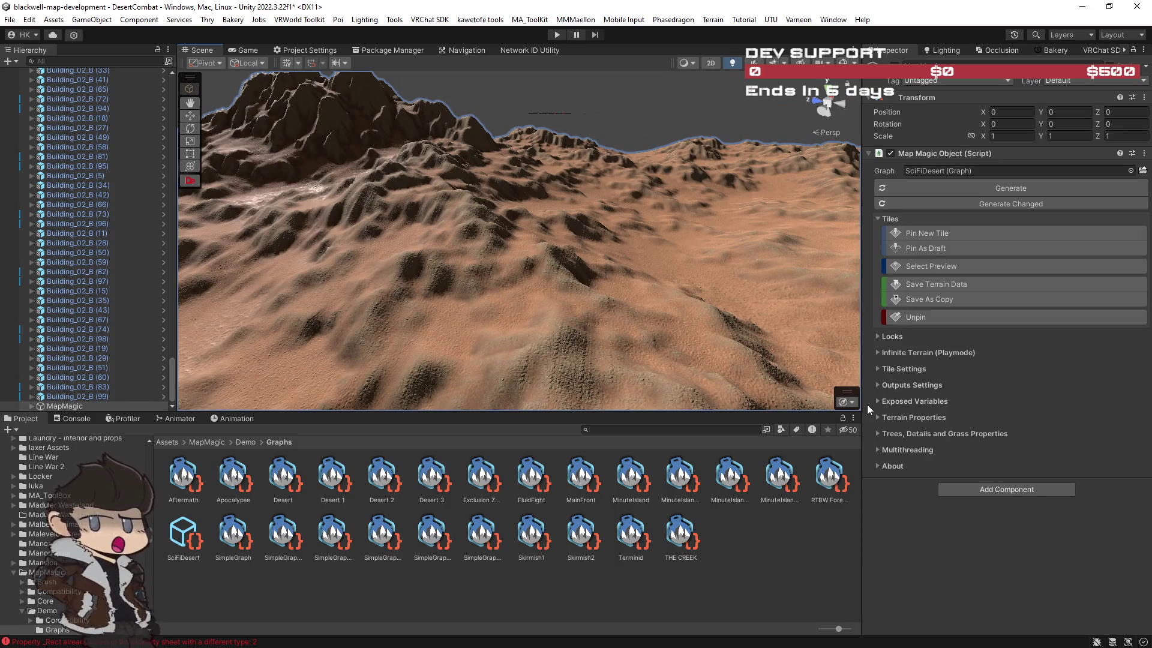
# Turn off Generate Infinite Terrain and set the tile Size to 5000.
pyautogui.click(878, 352)
pyautogui.click(887, 366)
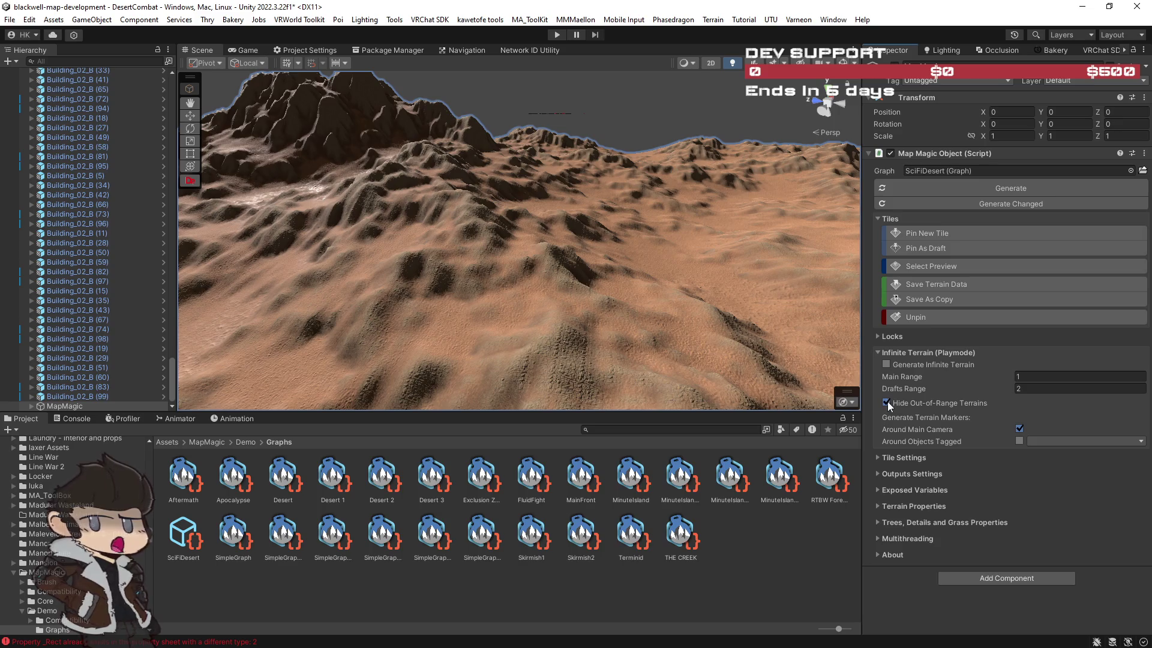
pyautogui.click(871, 458)
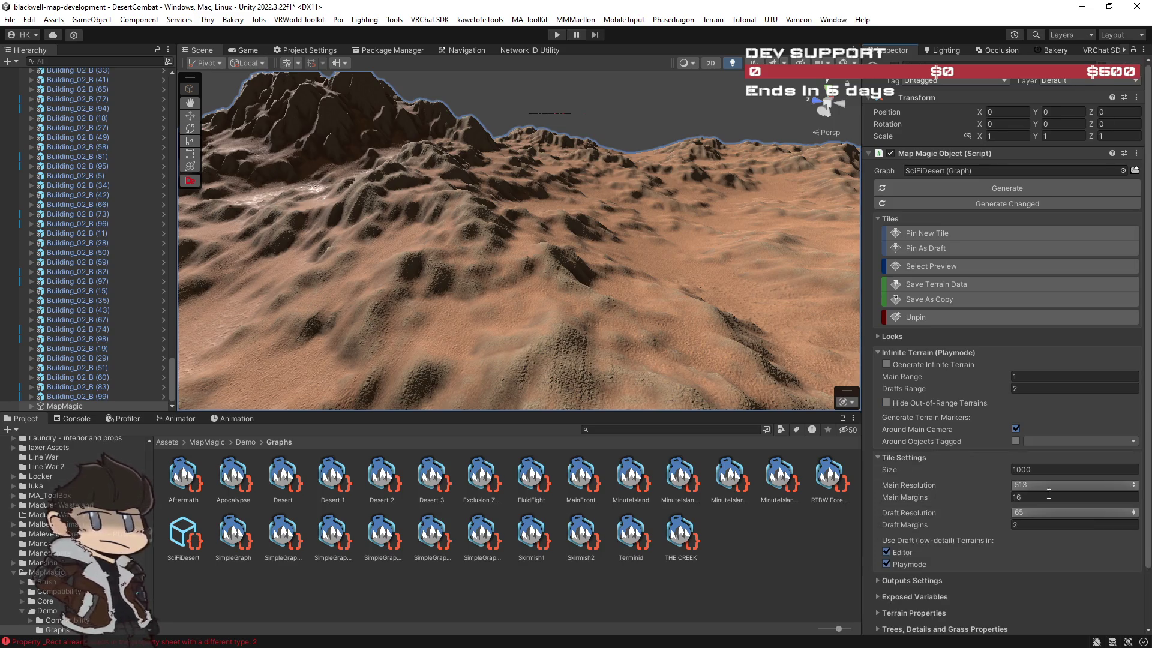
pyautogui.scroll(-3, 920, 501)
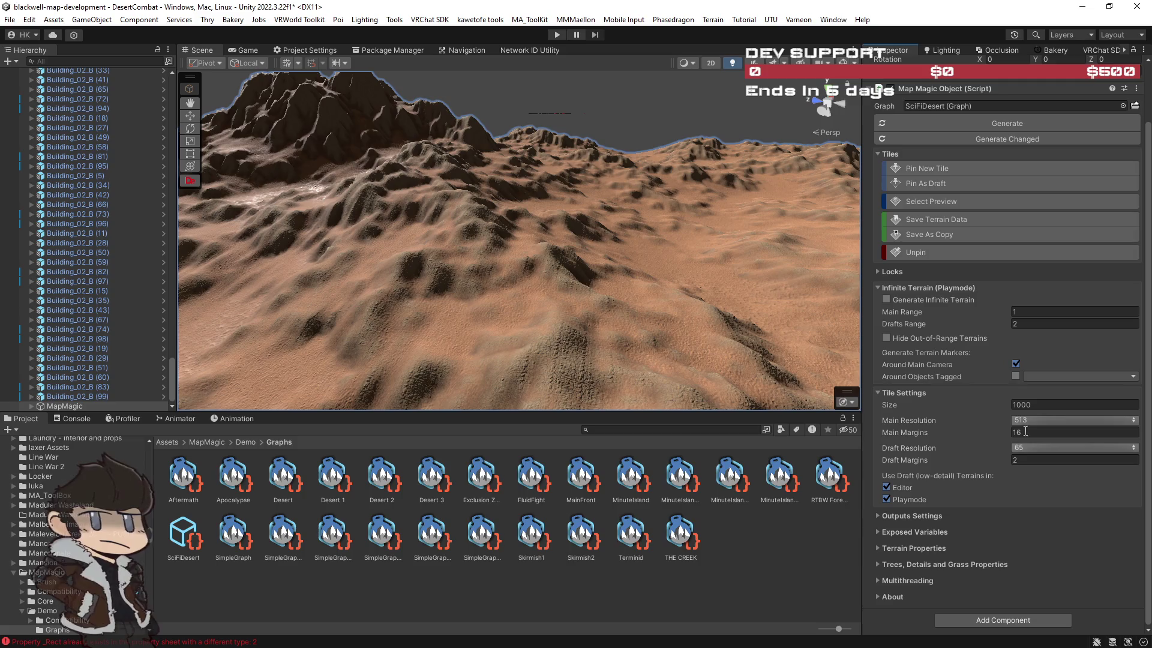
pyautogui.click(1014, 404)
pyautogui.write('5')
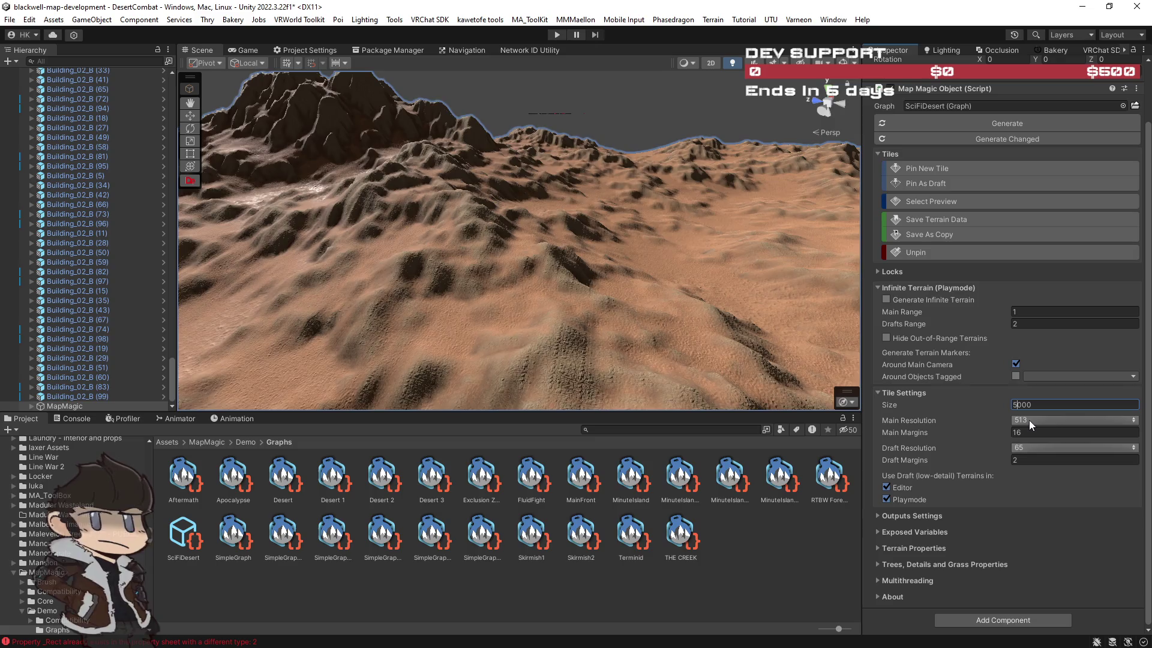
pyautogui.press('Return')
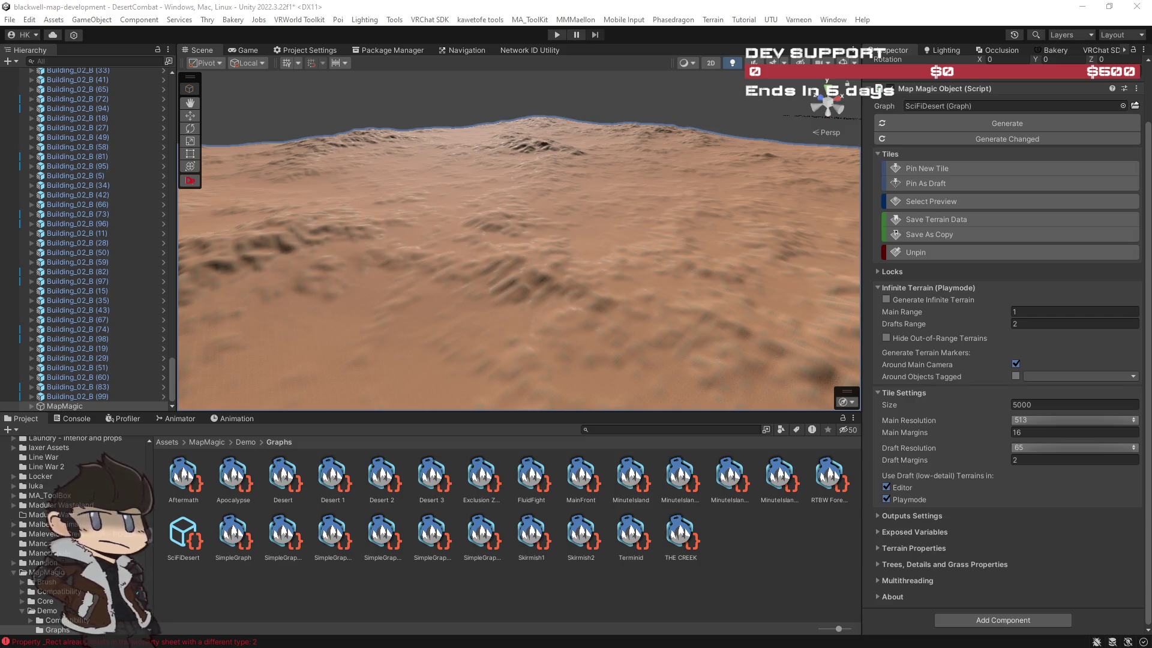
pyautogui.moveTo(600, 246)
pyautogui.mouseDown()
pyautogui.moveTo(663, 250)
pyautogui.moveTo(449, 244)
pyautogui.moveTo(528, 200)
pyautogui.moveTo(626, 188)
pyautogui.mouseUp()
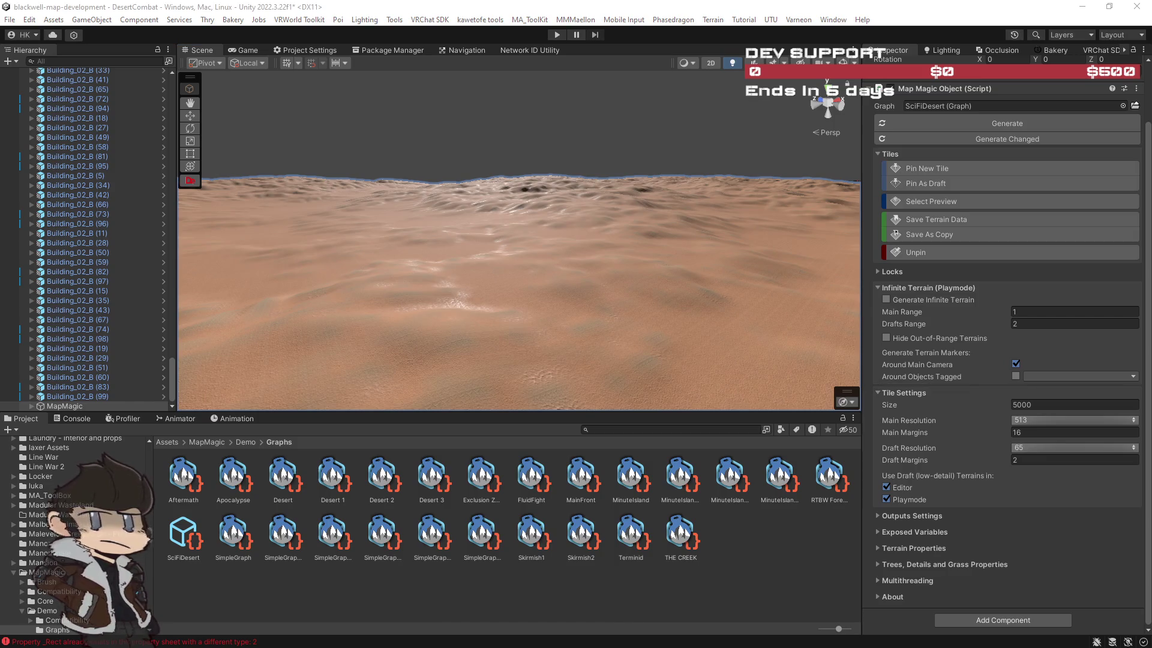
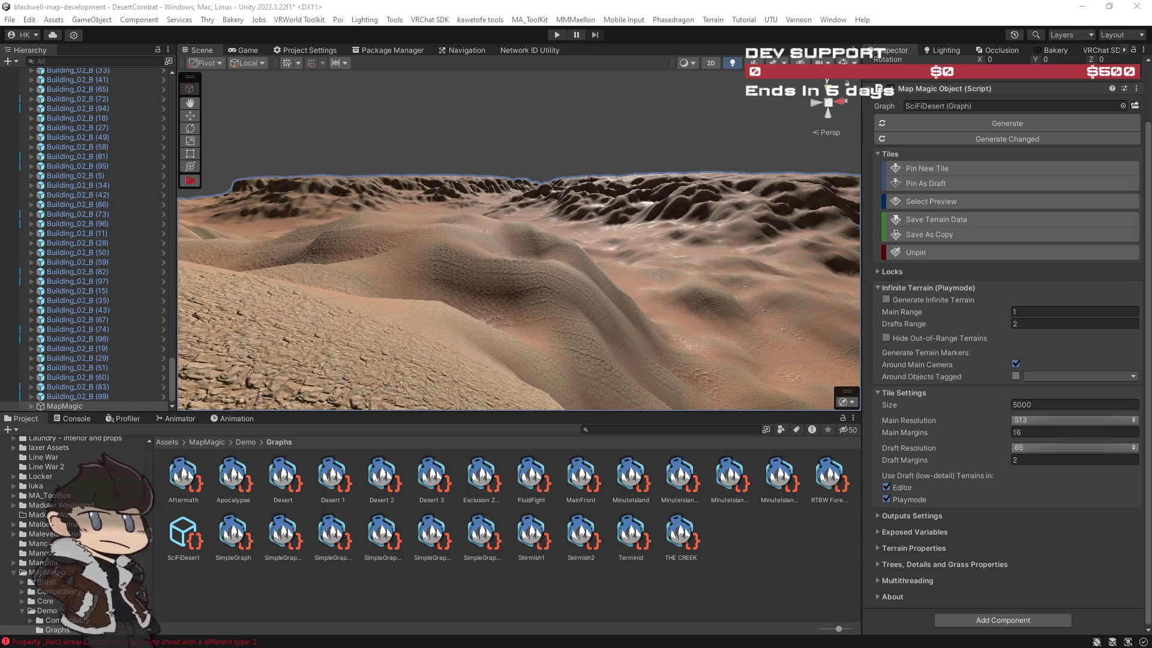
# Orbit around the desert terrain, viewing the dune faces, the rugged valley and the flatter desert.
pyautogui.moveTo(690, 282)
pyautogui.mouseDown()
pyautogui.moveTo(719, 278)
pyautogui.moveTo(599, 278)
pyautogui.moveTo(685, 322)
pyautogui.moveTo(611, 329)
pyautogui.moveTo(793, 324)
pyautogui.mouseUp()
pyautogui.moveTo(834, 312)
pyautogui.mouseDown()
pyautogui.moveTo(649, 263)
pyautogui.moveTo(411, 250)
pyautogui.moveTo(501, 264)
pyautogui.moveTo(508, 284)
pyautogui.moveTo(456, 281)
pyautogui.mouseUp()
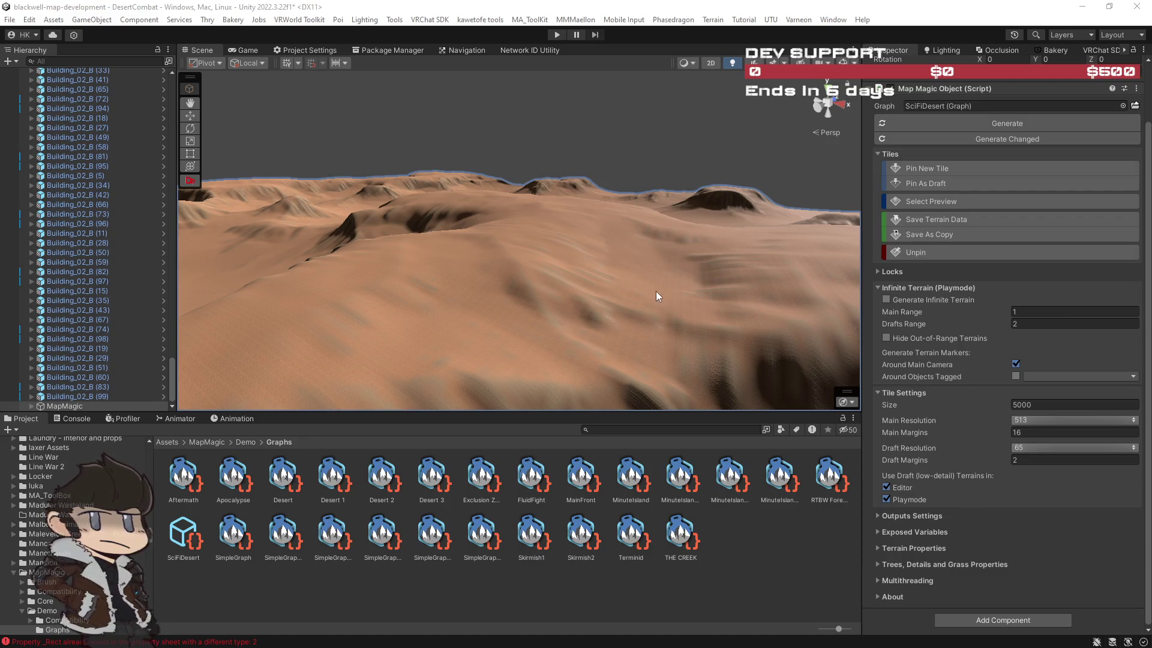
pyautogui.moveTo(380, 276); pyautogui.dragTo(142, 321)
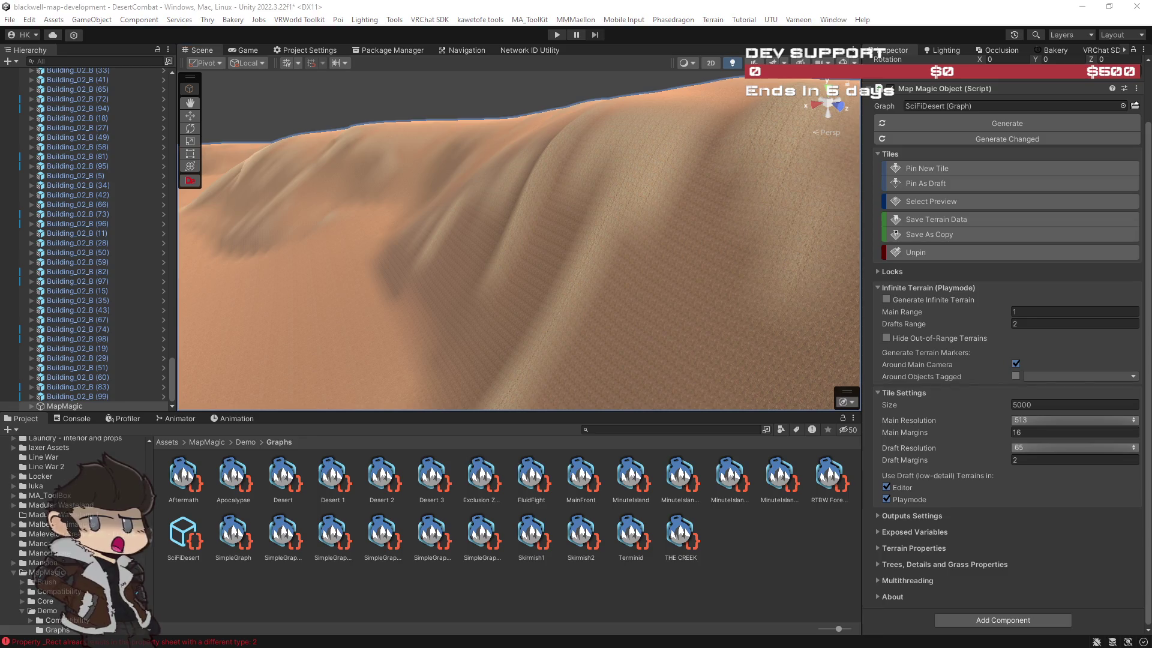
pyautogui.moveTo(539, 224)
pyautogui.mouseDown()
pyautogui.moveTo(517, 252)
pyautogui.moveTo(774, 282)
pyautogui.mouseUp()
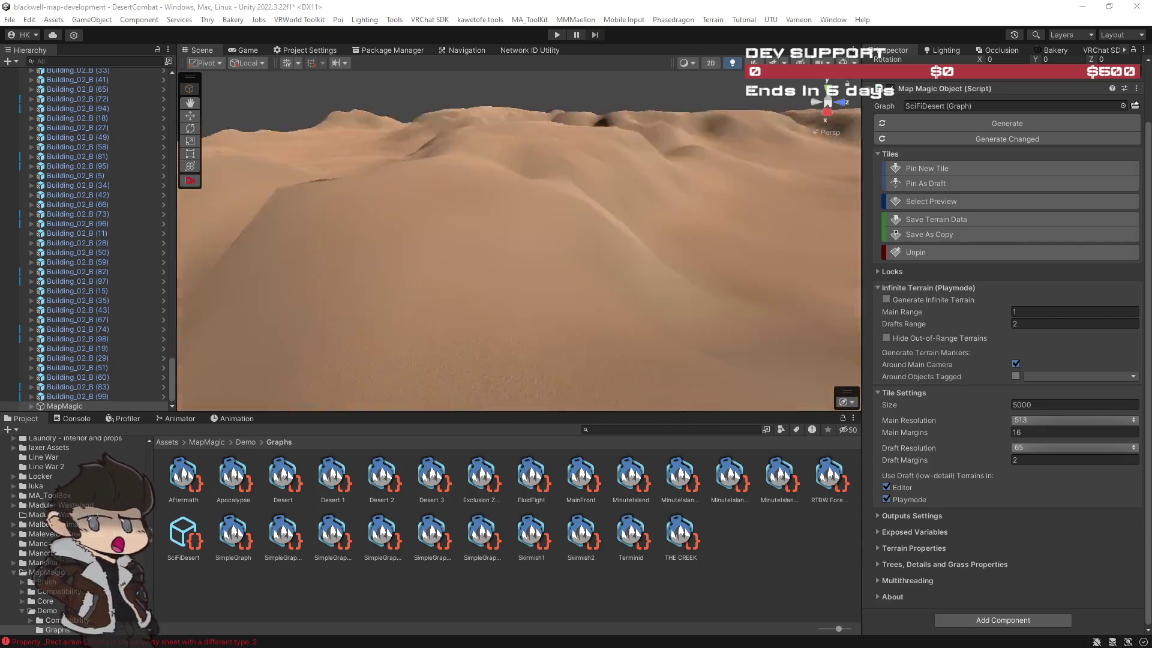
pyautogui.moveTo(683, 286); pyautogui.dragTo(625, 250)
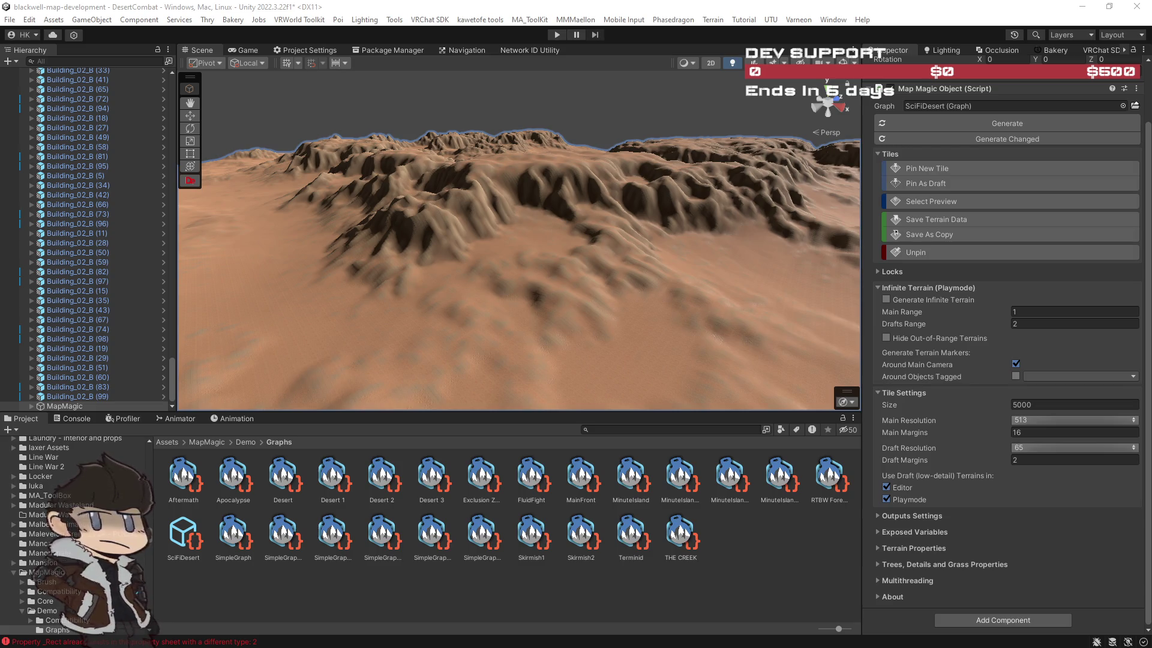
pyautogui.moveTo(811, 300)
pyautogui.mouseDown()
pyautogui.moveTo(424, 306)
pyautogui.moveTo(763, 303)
pyautogui.mouseUp()
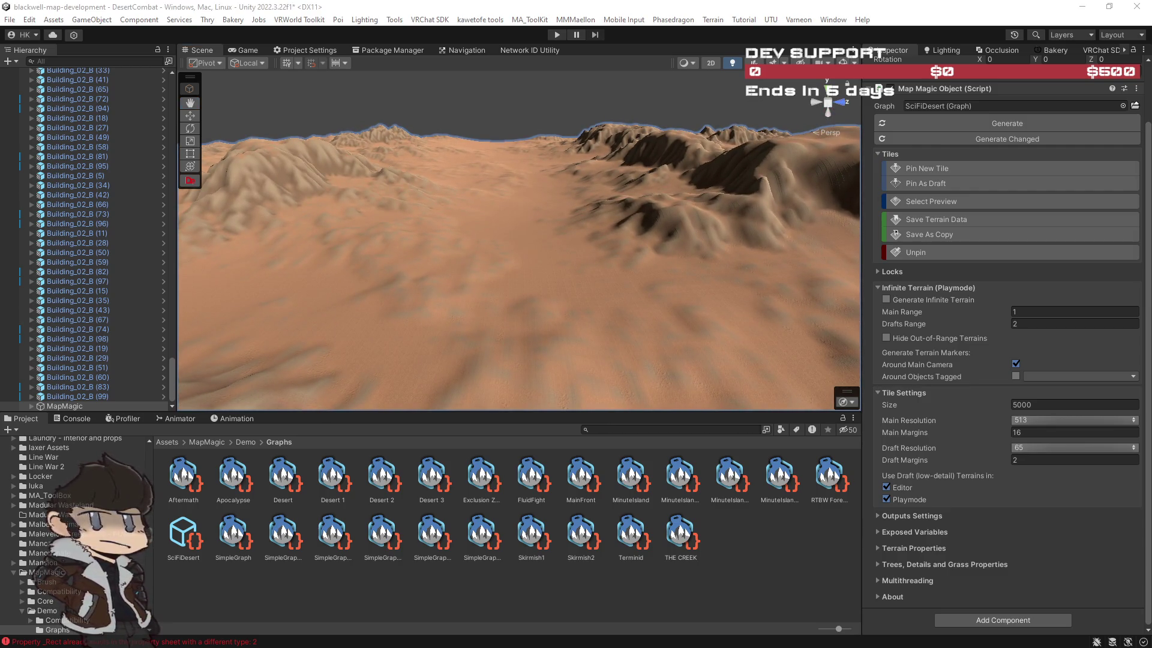
pyautogui.moveTo(763, 303)
pyautogui.mouseDown()
pyautogui.moveTo(663, 275)
pyautogui.moveTo(707, 260)
pyautogui.moveTo(488, 249)
pyautogui.moveTo(406, 224)
pyautogui.mouseUp()
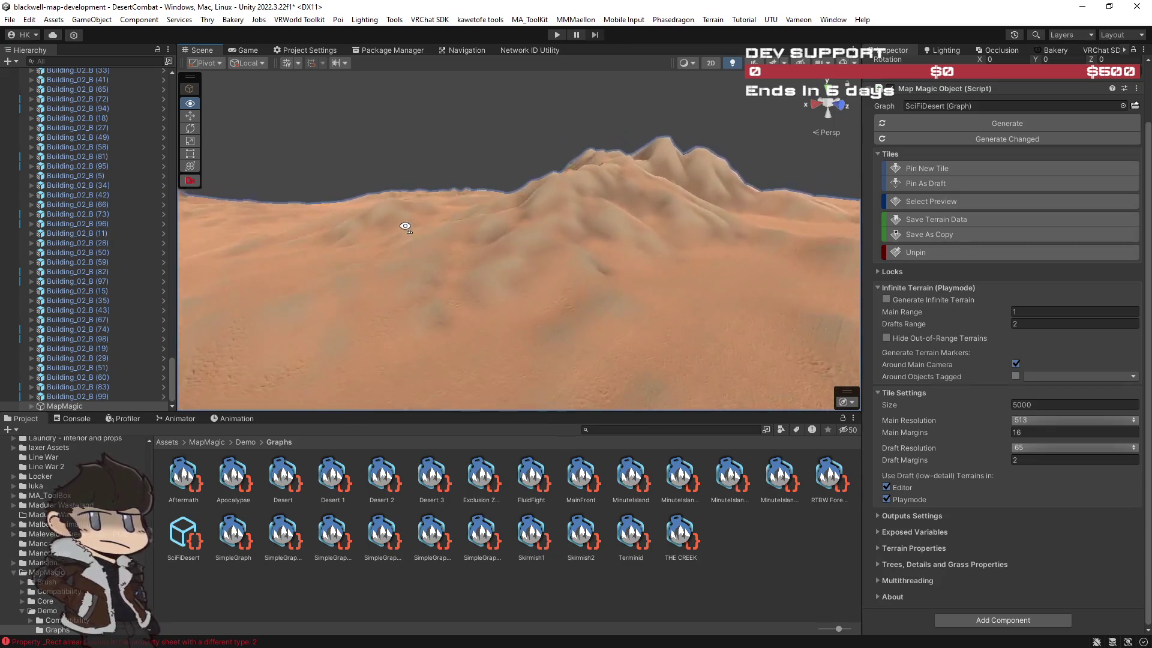
# Set Main Resolution to 1025, then orbit to check the finer dunes and rocky ridges.
pyautogui.click(1039, 419)
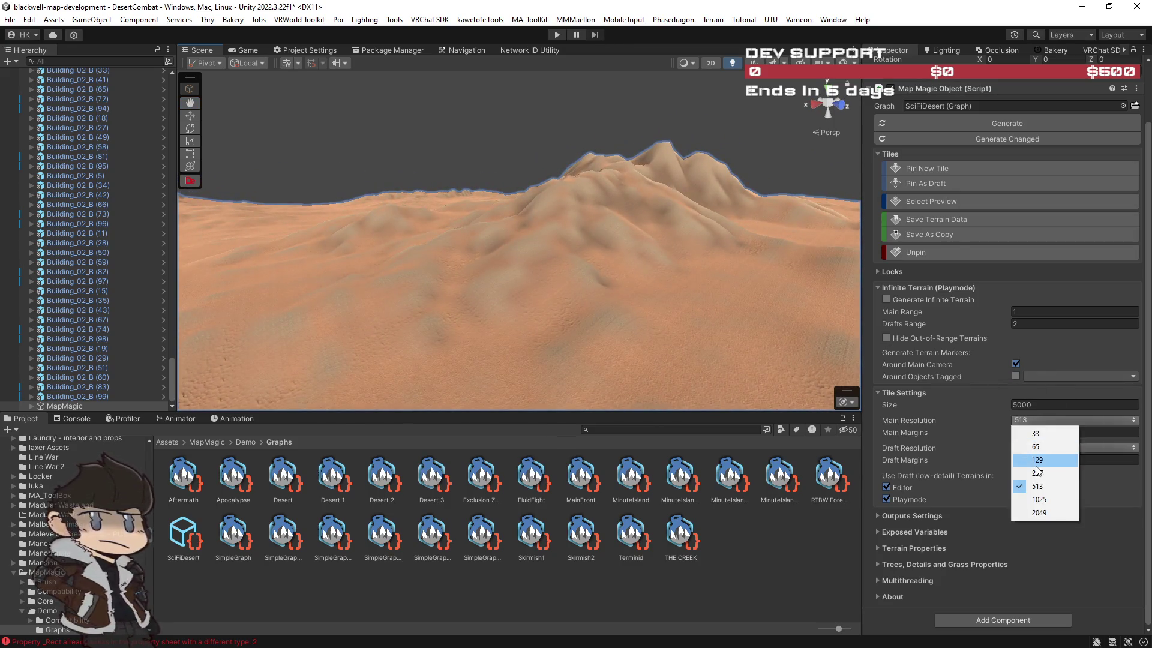
pyautogui.click(1039, 499)
pyautogui.moveTo(779, 287)
pyautogui.mouseDown()
pyautogui.moveTo(745, 278)
pyautogui.moveTo(762, 288)
pyautogui.moveTo(751, 292)
pyautogui.moveTo(804, 258)
pyautogui.moveTo(828, 276)
pyautogui.moveTo(802, 290)
pyautogui.moveTo(803, 278)
pyautogui.moveTo(594, 252)
pyautogui.moveTo(598, 294)
pyautogui.moveTo(566, 296)
pyautogui.moveTo(458, 252)
pyautogui.mouseUp()
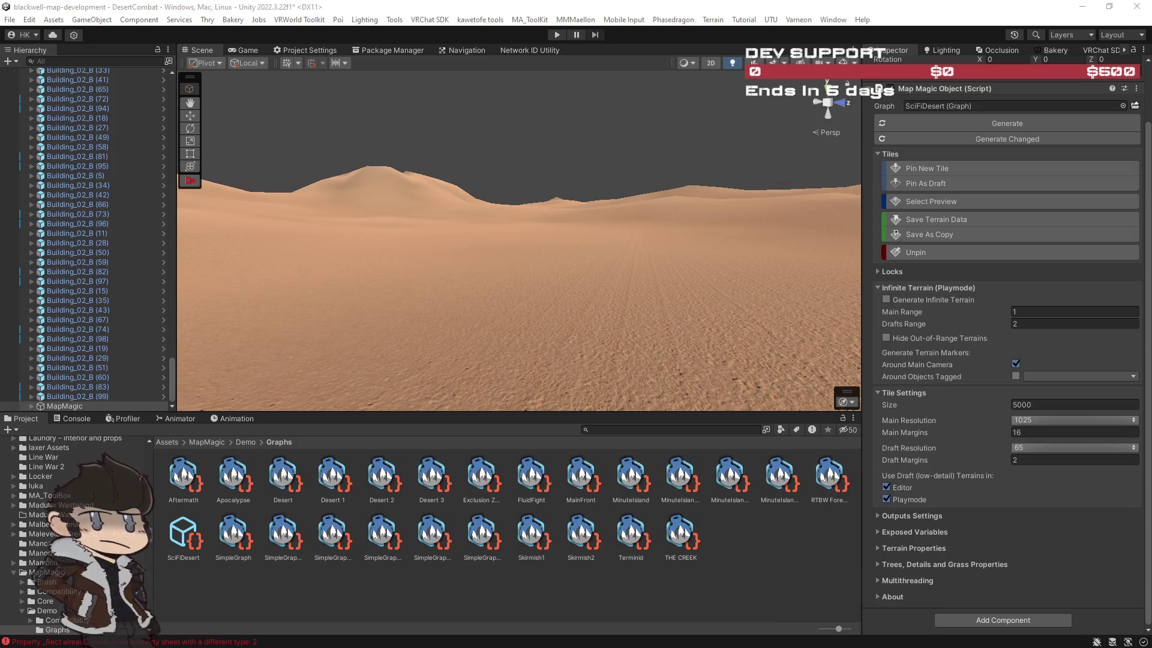
pyautogui.moveTo(718, 289)
pyautogui.mouseDown()
pyautogui.moveTo(313, 260)
pyautogui.moveTo(1032, 275)
pyautogui.moveTo(817, 260)
pyautogui.mouseUp()
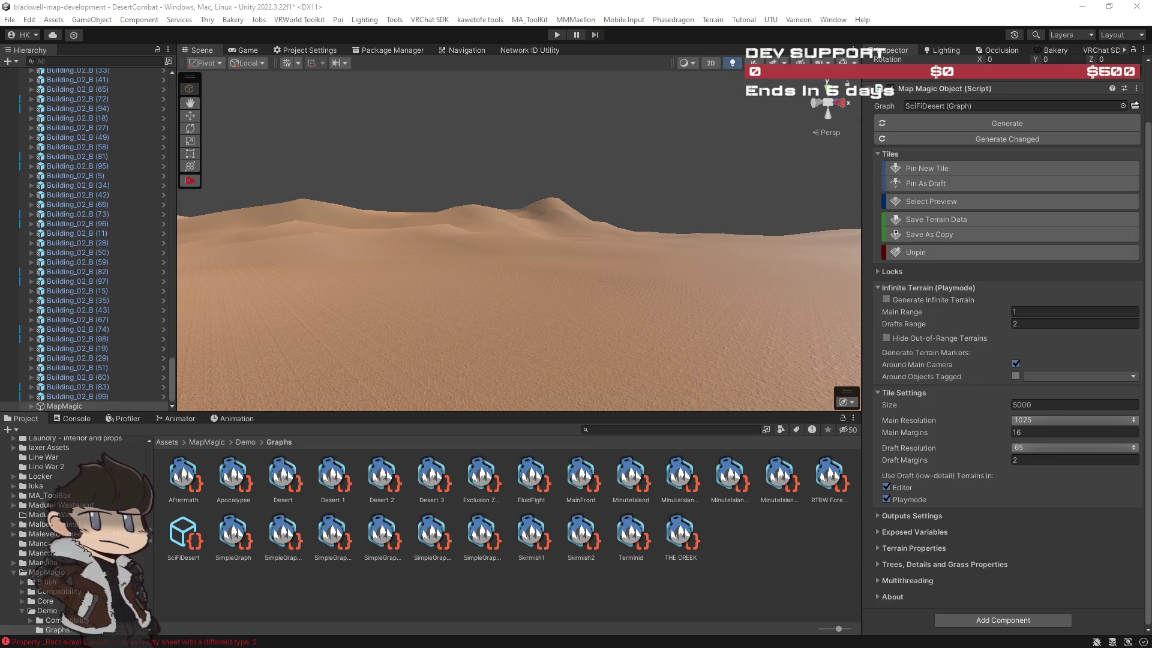
pyautogui.moveTo(660, 251)
pyautogui.mouseDown()
pyautogui.moveTo(1103, 263)
pyautogui.moveTo(90, 270)
pyautogui.moveTo(332, 274)
pyautogui.moveTo(331, 294)
pyautogui.moveTo(181, 268)
pyautogui.mouseUp()
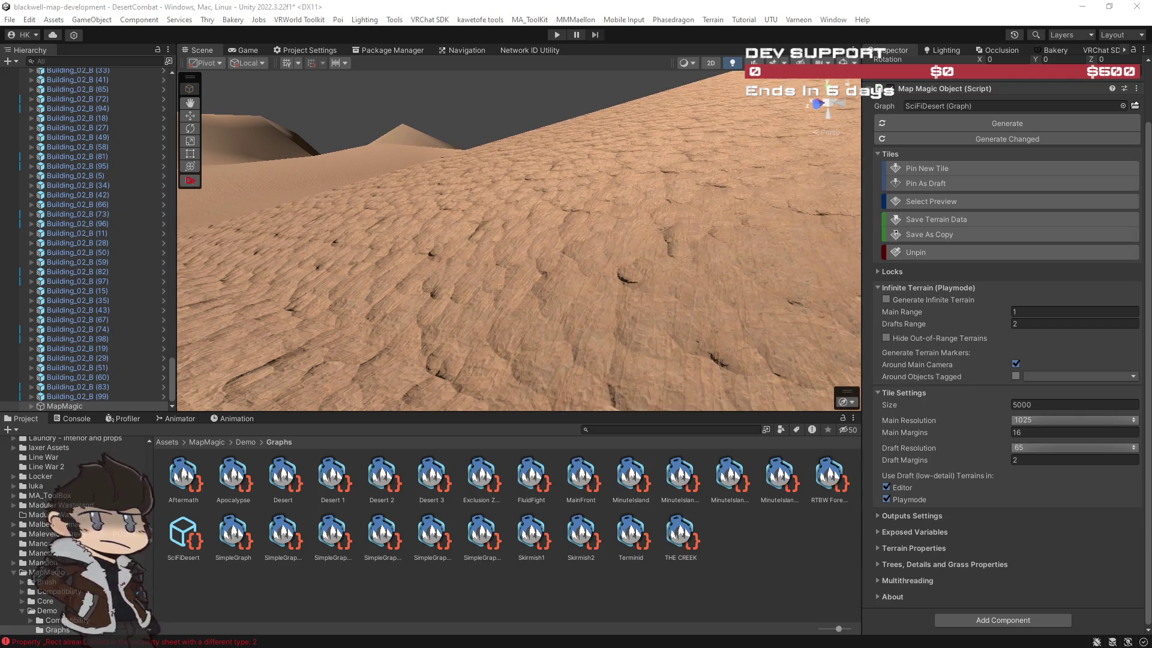
pyautogui.moveTo(596, 250)
pyautogui.mouseDown()
pyautogui.moveTo(367, 252)
pyautogui.moveTo(268, 283)
pyautogui.moveTo(540, 291)
pyautogui.moveTo(738, 272)
pyautogui.moveTo(632, 272)
pyautogui.moveTo(444, 244)
pyautogui.mouseUp()
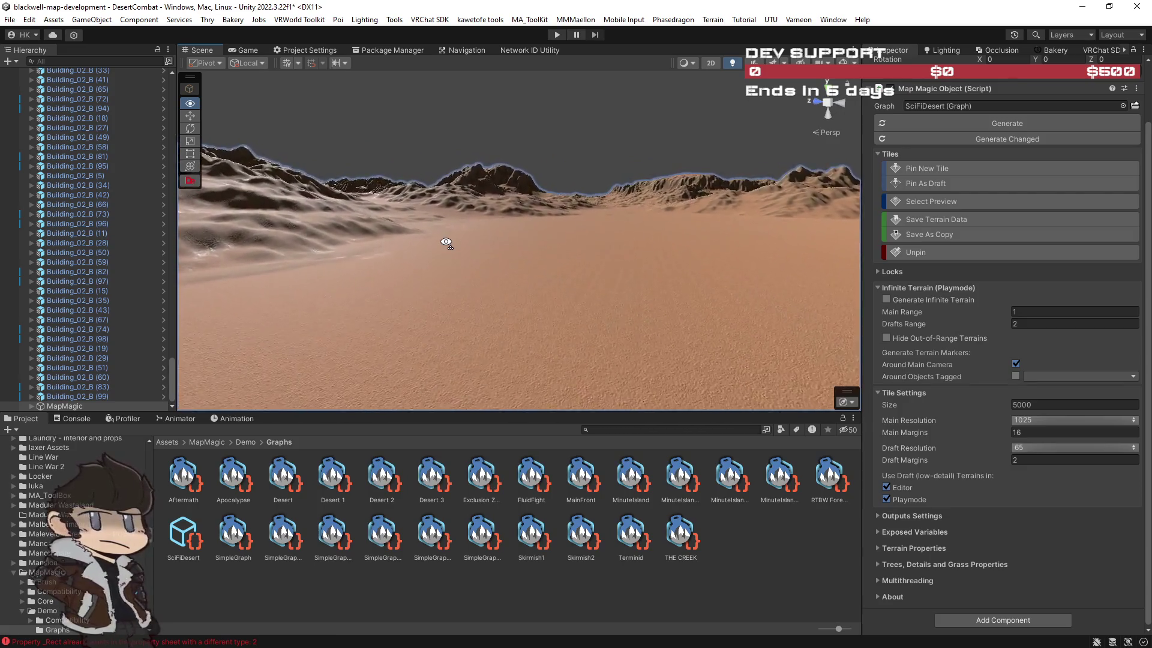
pyautogui.moveTo(700, 265)
pyautogui.mouseDown()
pyautogui.moveTo(707, 275)
pyautogui.moveTo(548, 301)
pyautogui.moveTo(585, 313)
pyautogui.mouseUp()
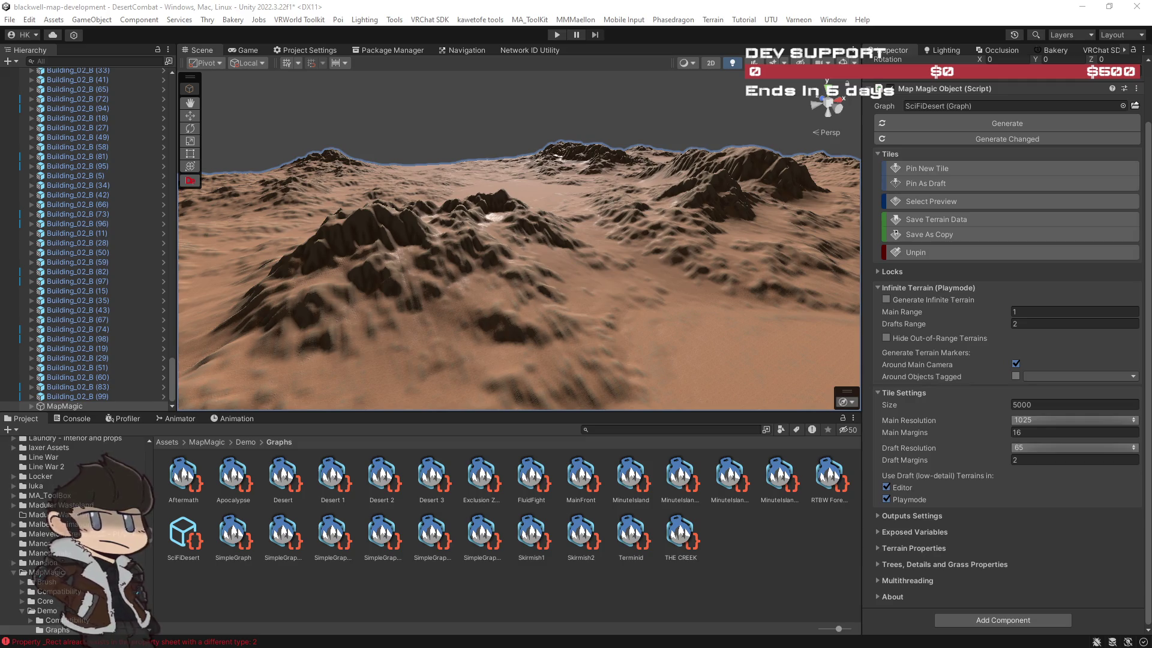
pyautogui.scroll(2, 520, 265)
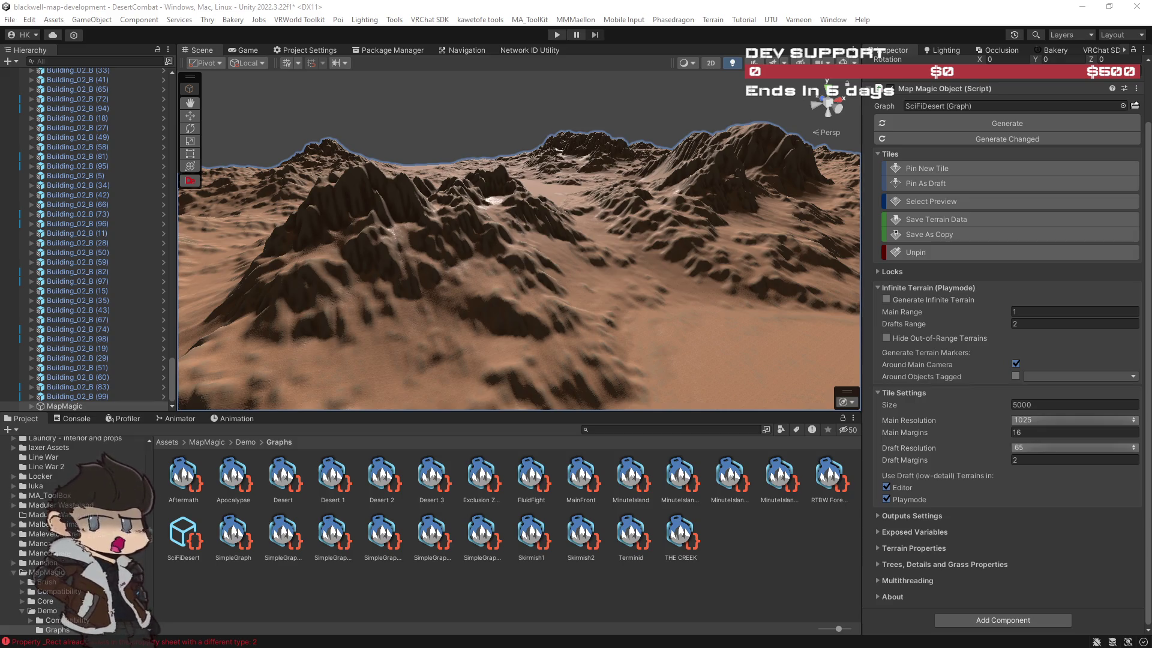
pyautogui.moveTo(773, 260)
pyautogui.mouseDown()
pyautogui.moveTo(700, 247)
pyautogui.moveTo(748, 231)
pyautogui.mouseUp()
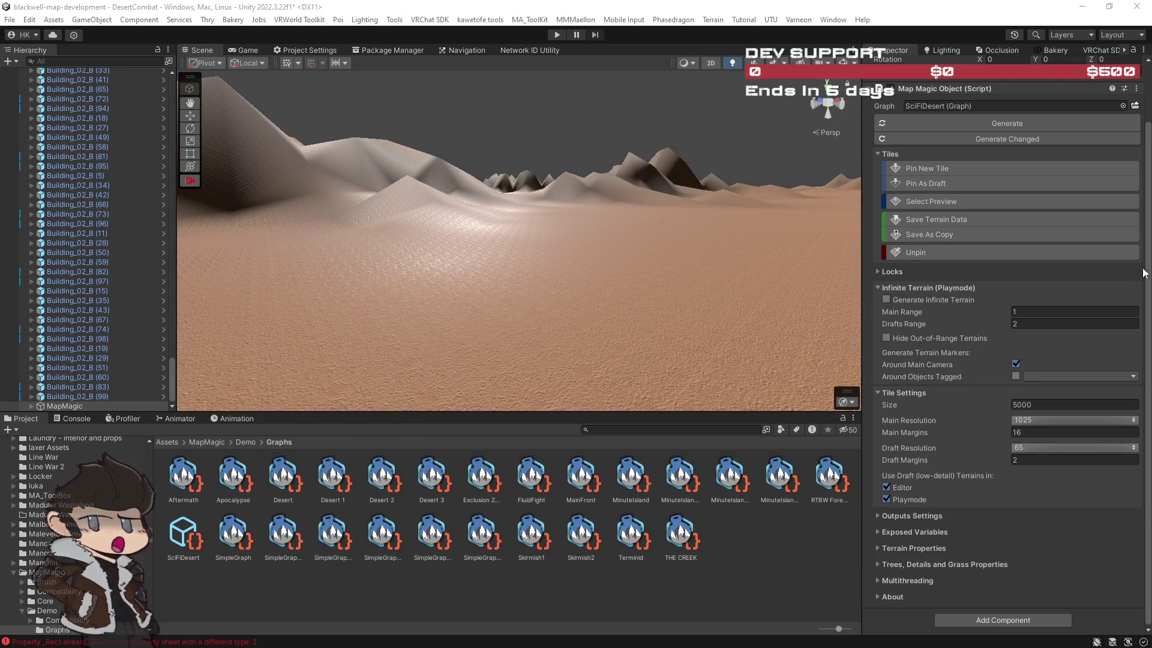
pyautogui.moveTo(636, 260)
pyautogui.mouseDown()
pyautogui.moveTo(525, 259)
pyautogui.moveTo(663, 275)
pyautogui.moveTo(730, 309)
pyautogui.moveTo(784, 311)
pyautogui.moveTo(755, 297)
pyautogui.mouseUp()
pyautogui.moveTo(840, 273)
pyautogui.mouseDown()
pyautogui.moveTo(772, 262)
pyautogui.moveTo(391, 290)
pyautogui.mouseUp()
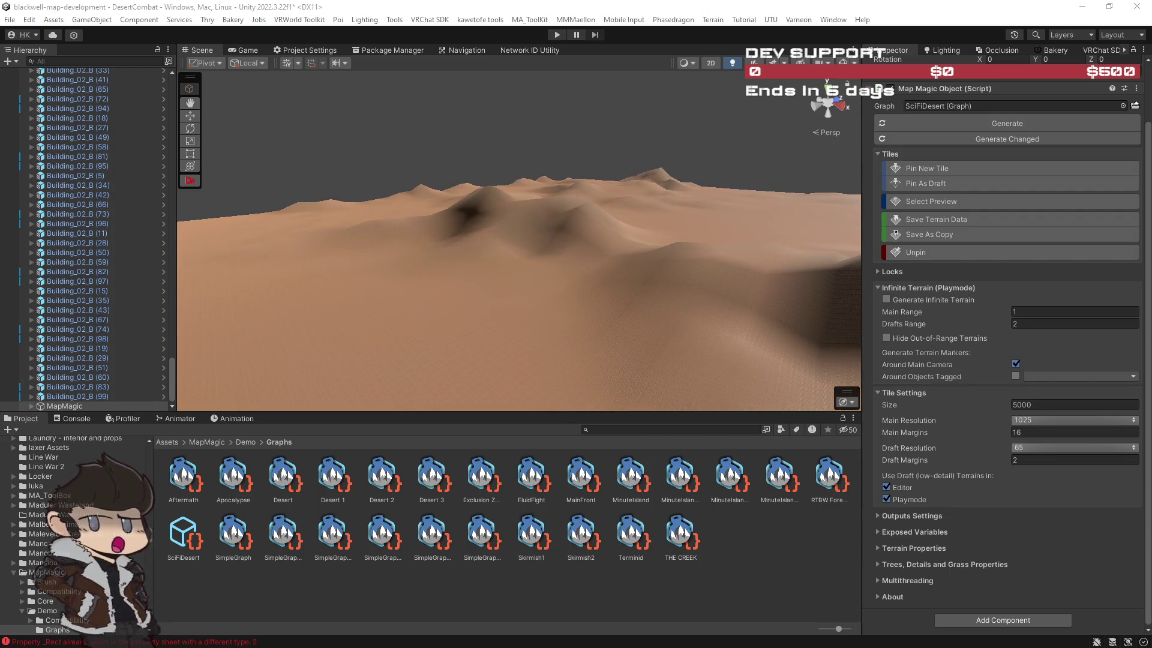
pyautogui.moveTo(566, 298)
pyautogui.mouseDown()
pyautogui.moveTo(715, 316)
pyautogui.moveTo(688, 313)
pyautogui.mouseUp()
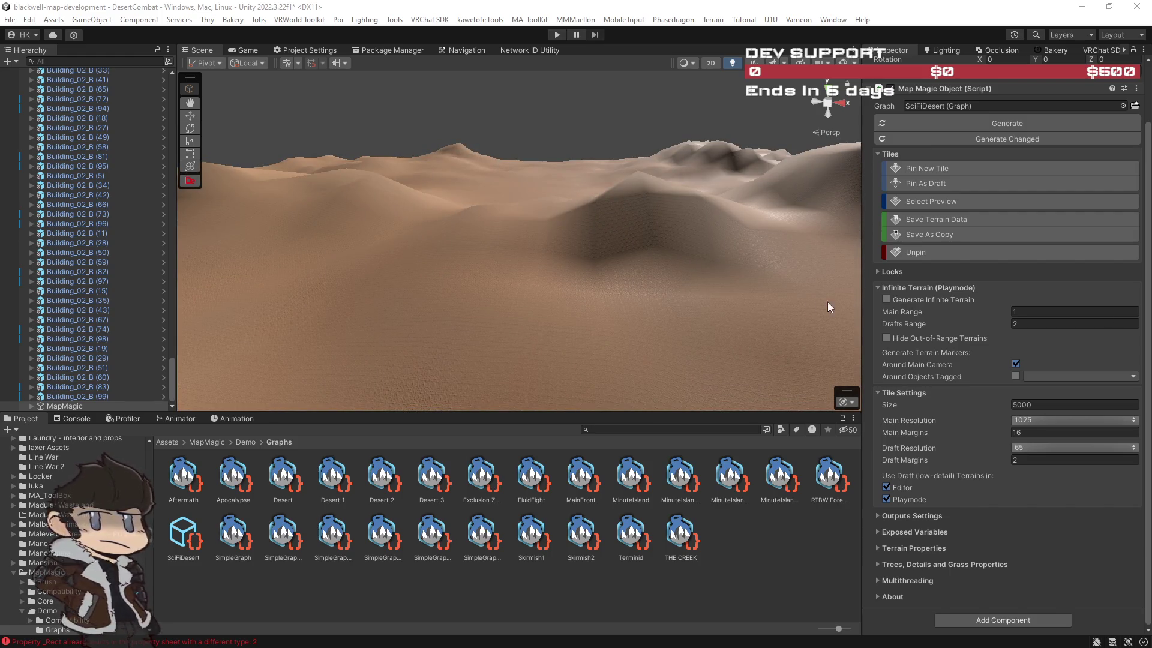
pyautogui.moveTo(661, 321)
pyautogui.mouseDown()
pyautogui.moveTo(675, 322)
pyautogui.moveTo(514, 308)
pyautogui.mouseUp()
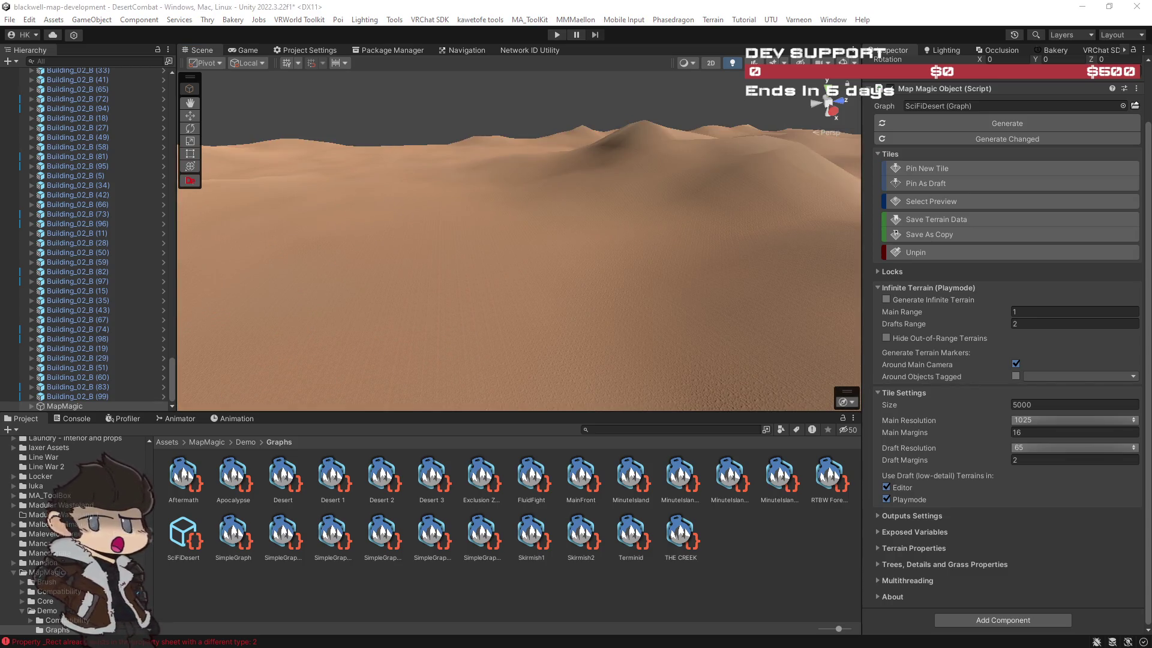
pyautogui.moveTo(649, 316); pyautogui.dragTo(812, 306)
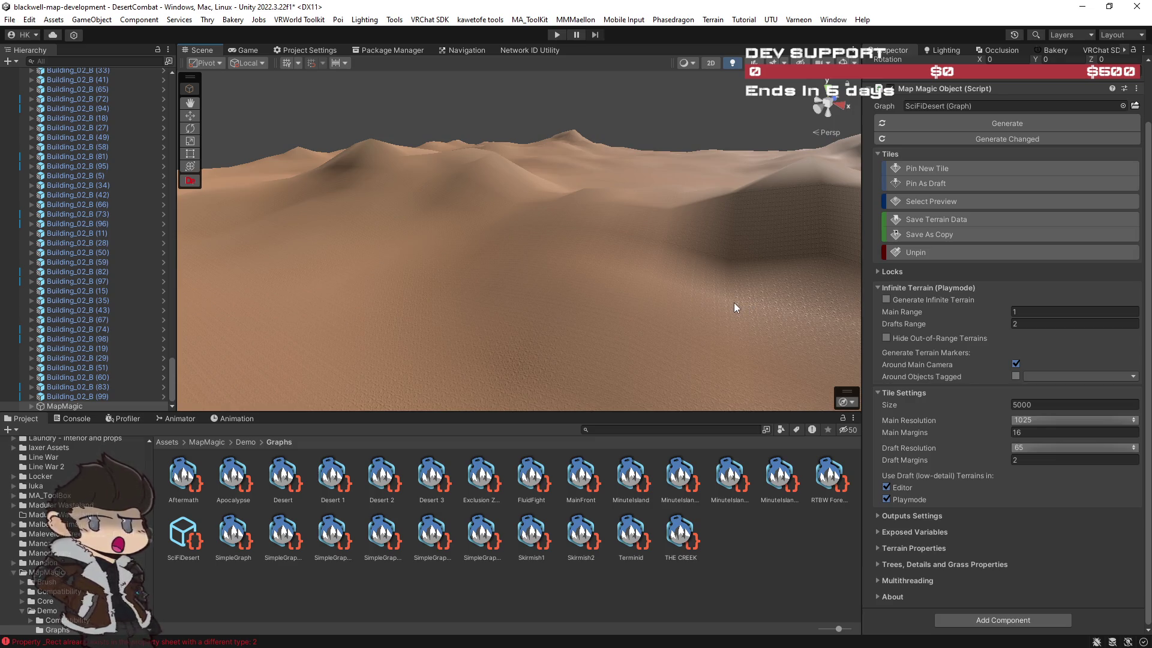
pyautogui.moveTo(733, 303)
pyautogui.mouseDown()
pyautogui.moveTo(663, 314)
pyautogui.moveTo(514, 282)
pyautogui.moveTo(815, 258)
pyautogui.moveTo(467, 296)
pyautogui.moveTo(586, 278)
pyautogui.moveTo(862, 275)
pyautogui.mouseUp()
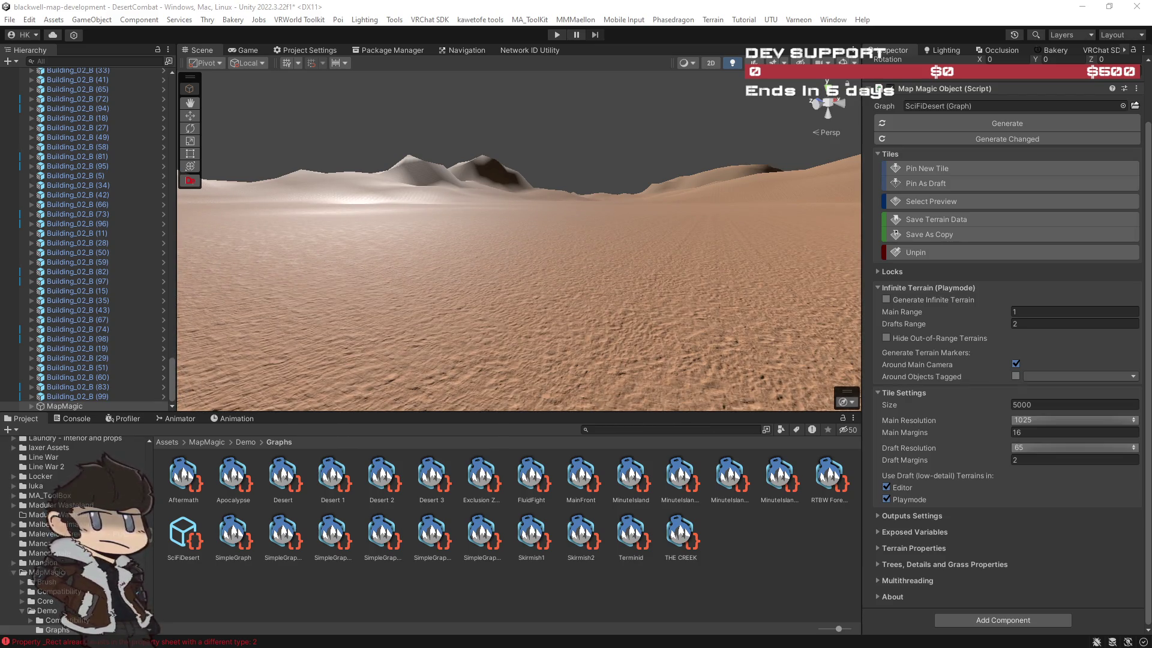
pyautogui.moveTo(696, 289)
pyautogui.mouseDown()
pyautogui.moveTo(678, 275)
pyautogui.moveTo(730, 290)
pyautogui.moveTo(724, 317)
pyautogui.moveTo(818, 324)
pyautogui.moveTo(686, 329)
pyautogui.moveTo(790, 364)
pyautogui.moveTo(696, 355)
pyautogui.moveTo(709, 352)
pyautogui.mouseUp()
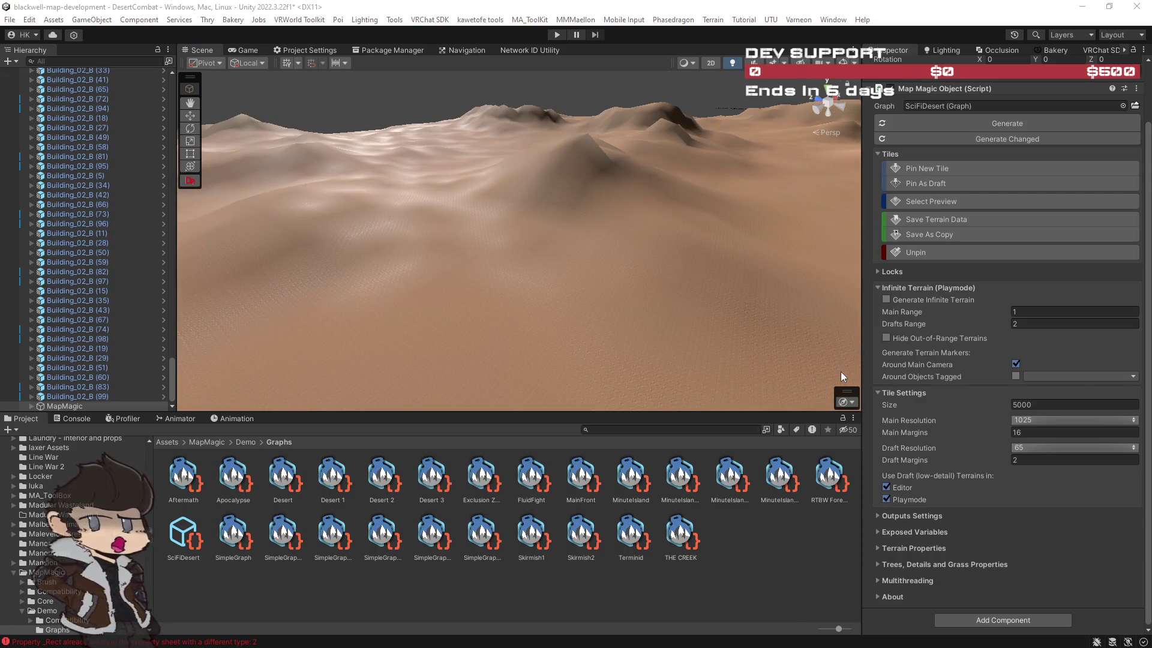
# Orbit toward the desert mesa and drag the Scene/Project splitter down to make the Scene view taller.
pyautogui.moveTo(527, 342)
pyautogui.mouseDown()
pyautogui.moveTo(761, 329)
pyautogui.moveTo(477, 343)
pyautogui.moveTo(548, 355)
pyautogui.moveTo(528, 375)
pyautogui.mouseUp()
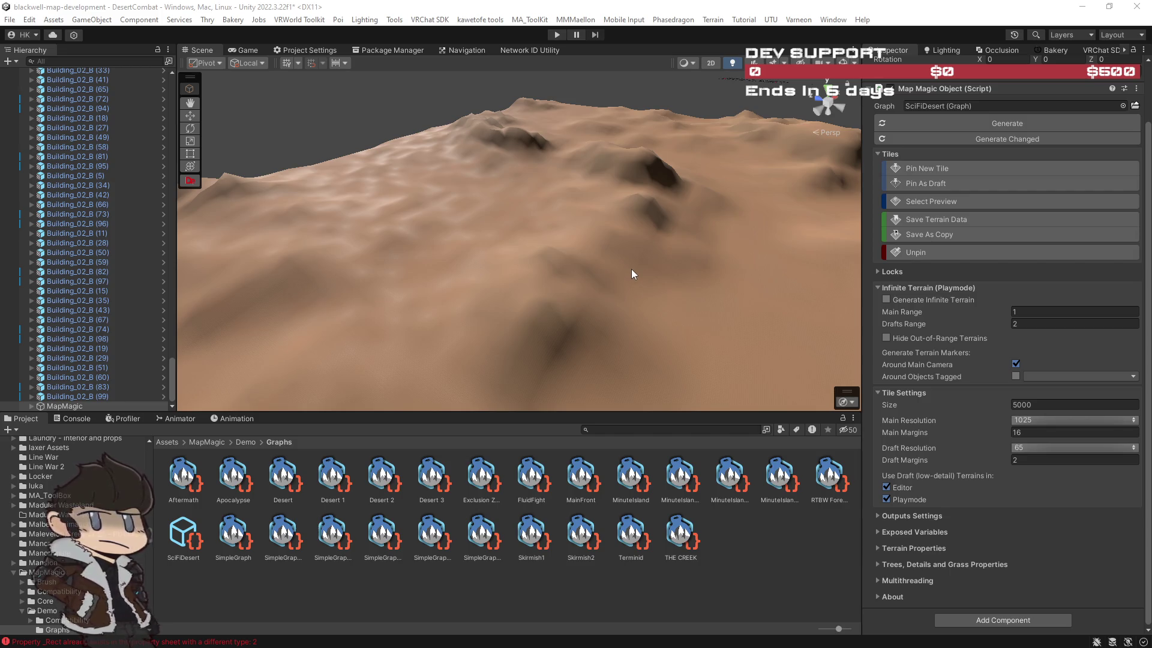
pyautogui.moveTo(664, 282); pyautogui.dragTo(783, 292)
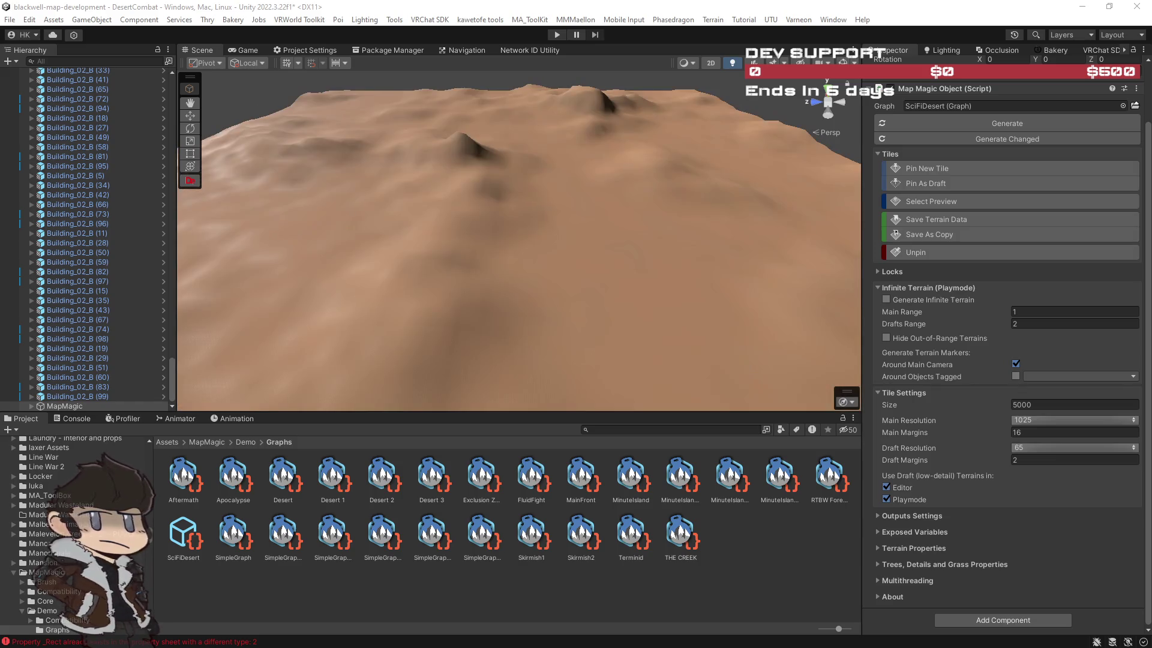
pyautogui.moveTo(633, 314)
pyautogui.mouseDown()
pyautogui.moveTo(580, 295)
pyautogui.moveTo(589, 268)
pyautogui.moveTo(710, 232)
pyautogui.moveTo(560, 198)
pyautogui.moveTo(394, 198)
pyautogui.mouseUp()
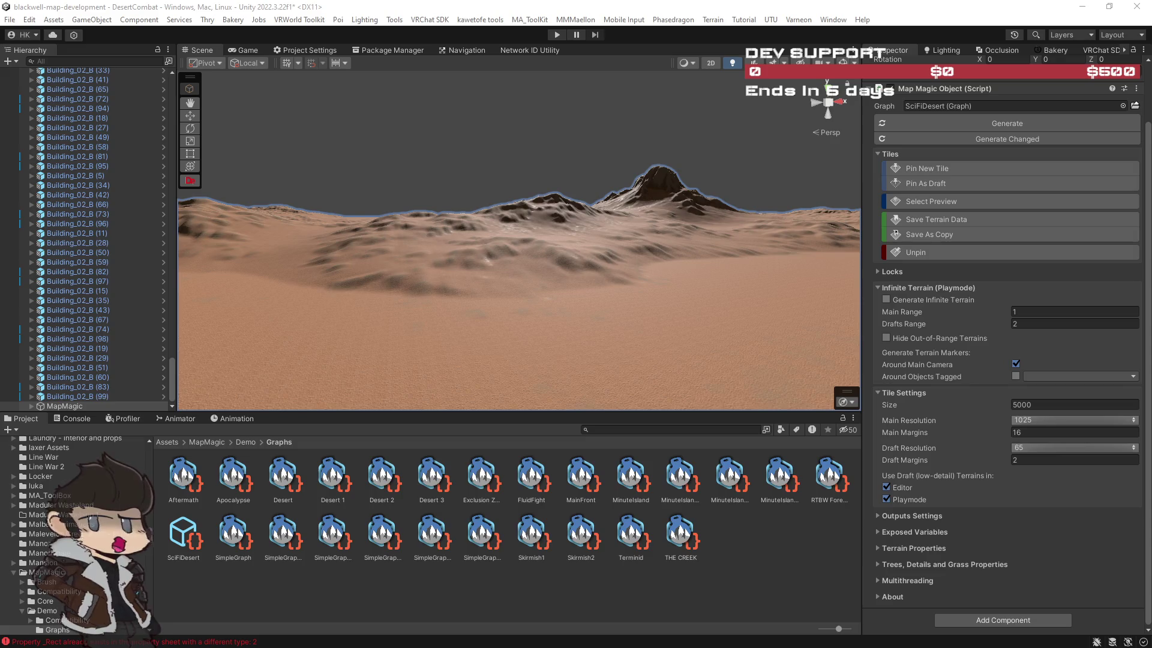
pyautogui.moveTo(629, 283)
pyautogui.mouseDown()
pyautogui.moveTo(607, 283)
pyautogui.moveTo(742, 286)
pyautogui.moveTo(758, 303)
pyautogui.moveTo(750, 276)
pyautogui.moveTo(676, 232)
pyautogui.moveTo(504, 282)
pyautogui.moveTo(660, 288)
pyautogui.moveTo(646, 301)
pyautogui.moveTo(373, 283)
pyautogui.moveTo(456, 294)
pyautogui.moveTo(732, 285)
pyautogui.moveTo(522, 288)
pyautogui.moveTo(462, 293)
pyautogui.moveTo(463, 305)
pyautogui.moveTo(768, 316)
pyautogui.moveTo(699, 304)
pyautogui.mouseUp()
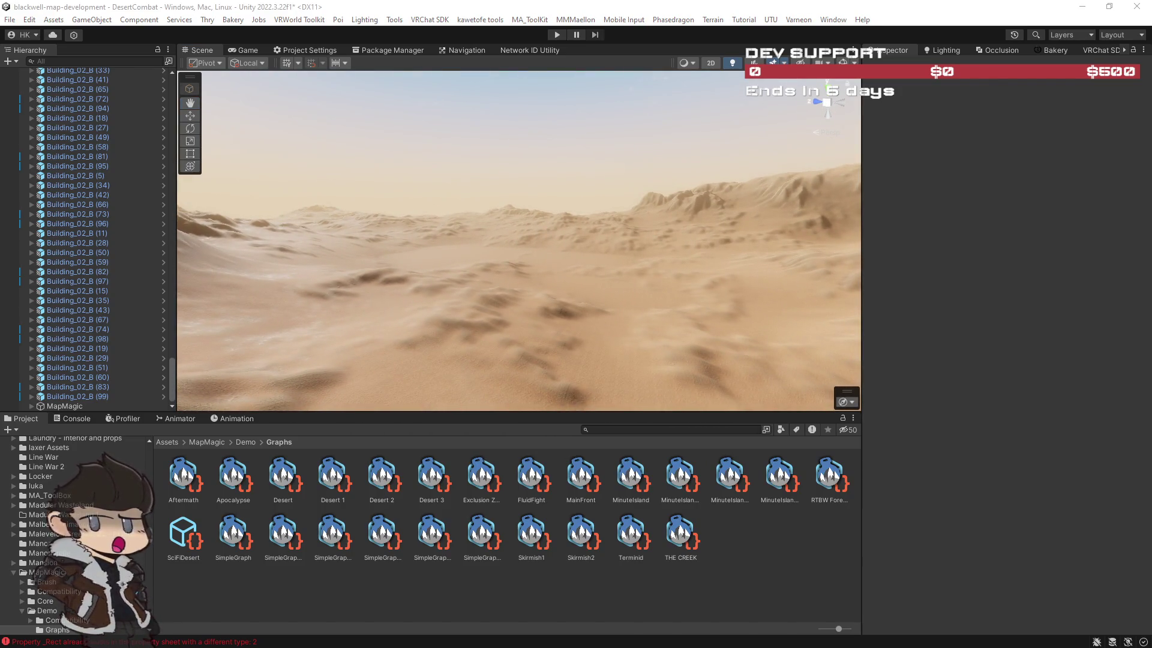
pyautogui.moveTo(828, 274)
pyautogui.mouseDown()
pyautogui.moveTo(571, 259)
pyautogui.moveTo(838, 309)
pyautogui.moveTo(781, 313)
pyautogui.moveTo(714, 303)
pyautogui.moveTo(643, 250)
pyautogui.moveTo(294, 249)
pyautogui.moveTo(273, 213)
pyautogui.moveTo(273, 250)
pyautogui.moveTo(709, 250)
pyautogui.moveTo(825, 280)
pyautogui.moveTo(820, 272)
pyautogui.moveTo(816, 290)
pyautogui.mouseUp()
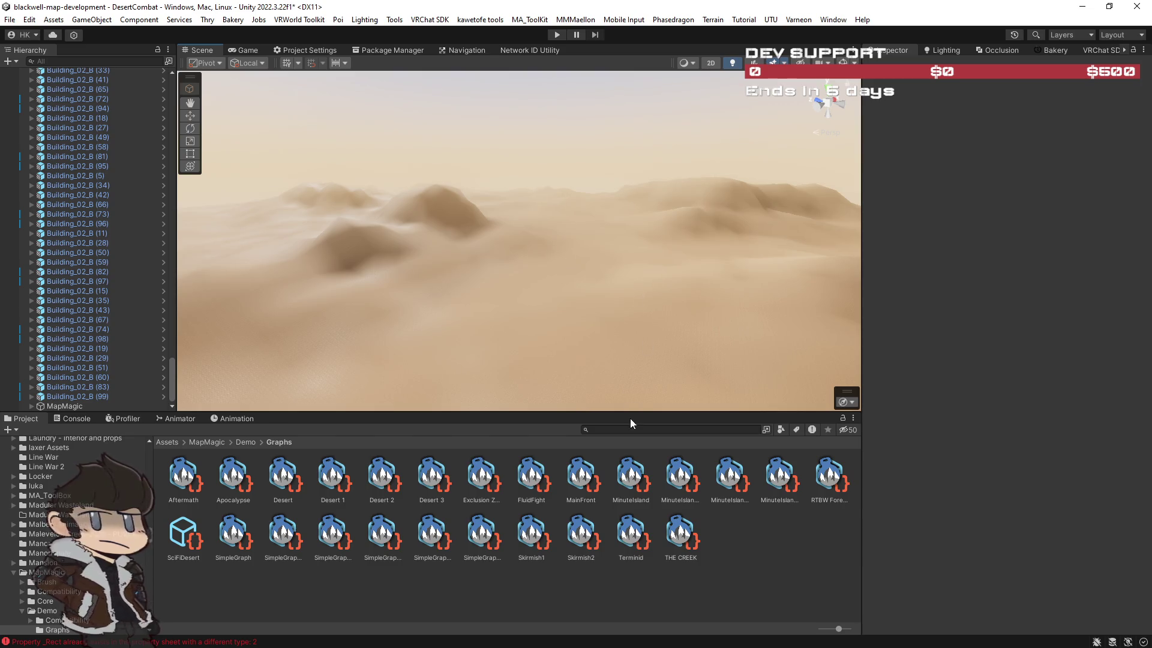
pyautogui.moveTo(629, 419); pyautogui.dragTo(630, 479)
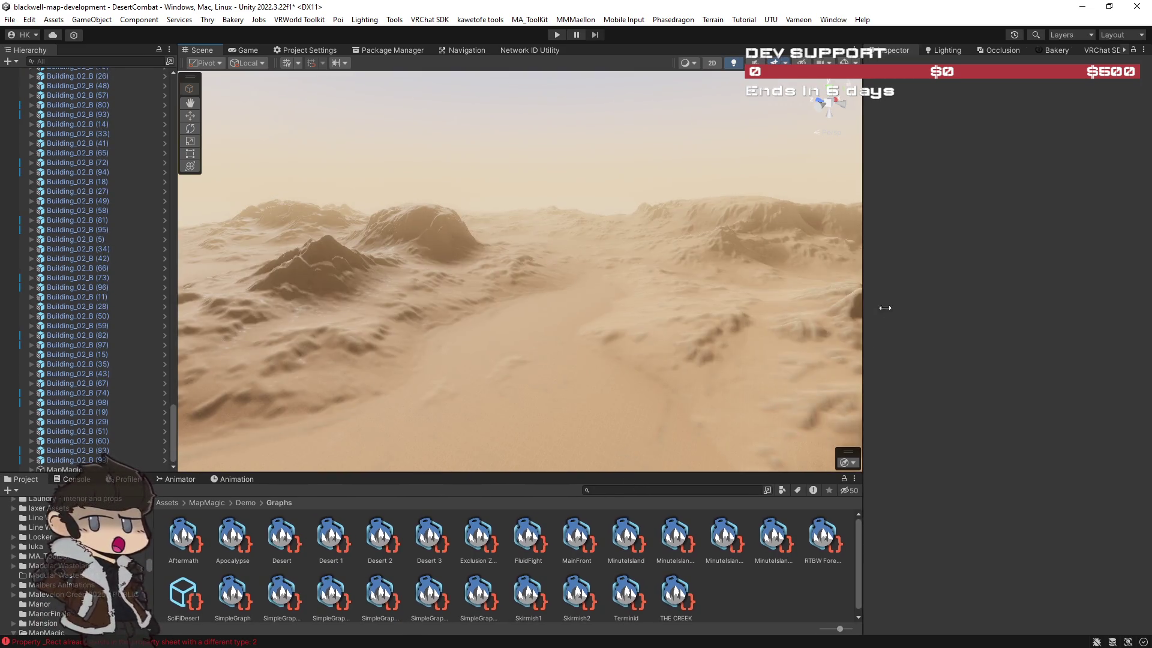
# Drag the Scene/Inspector splitter right to widen the Scene view, then look around the detailed terrain.
pyautogui.moveTo(885, 308); pyautogui.dragTo(936, 308)
pyautogui.moveTo(175, 195); pyautogui.dragTo(173, 195)
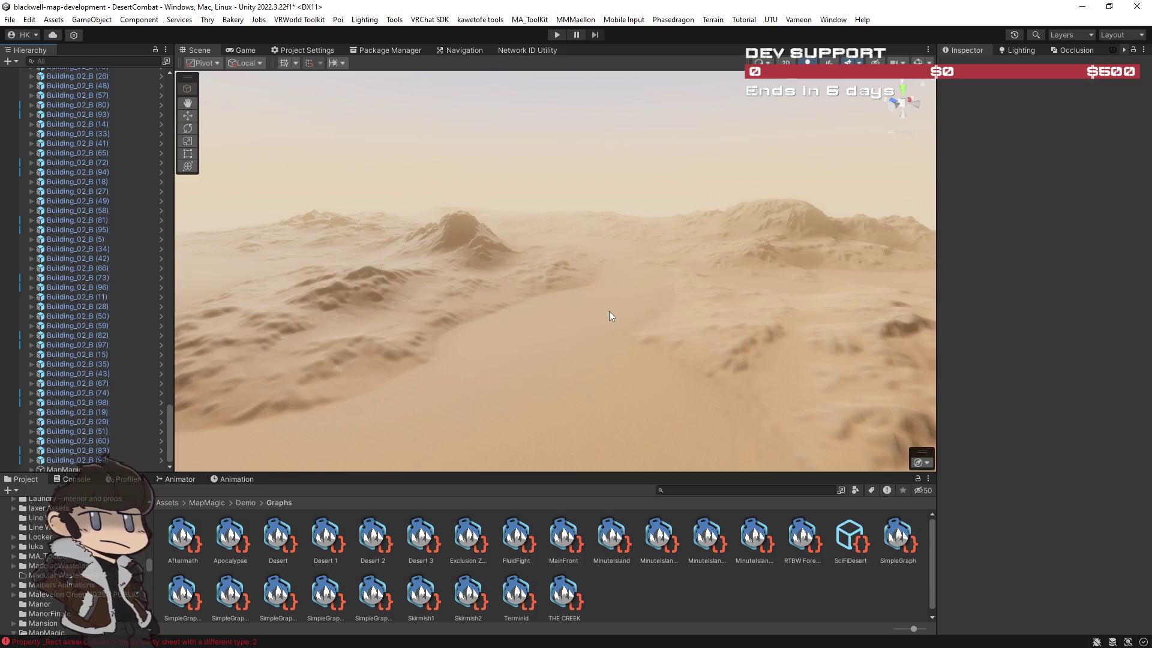
pyautogui.moveTo(610, 318)
pyautogui.mouseDown()
pyautogui.moveTo(621, 328)
pyautogui.moveTo(625, 312)
pyautogui.mouseUp()
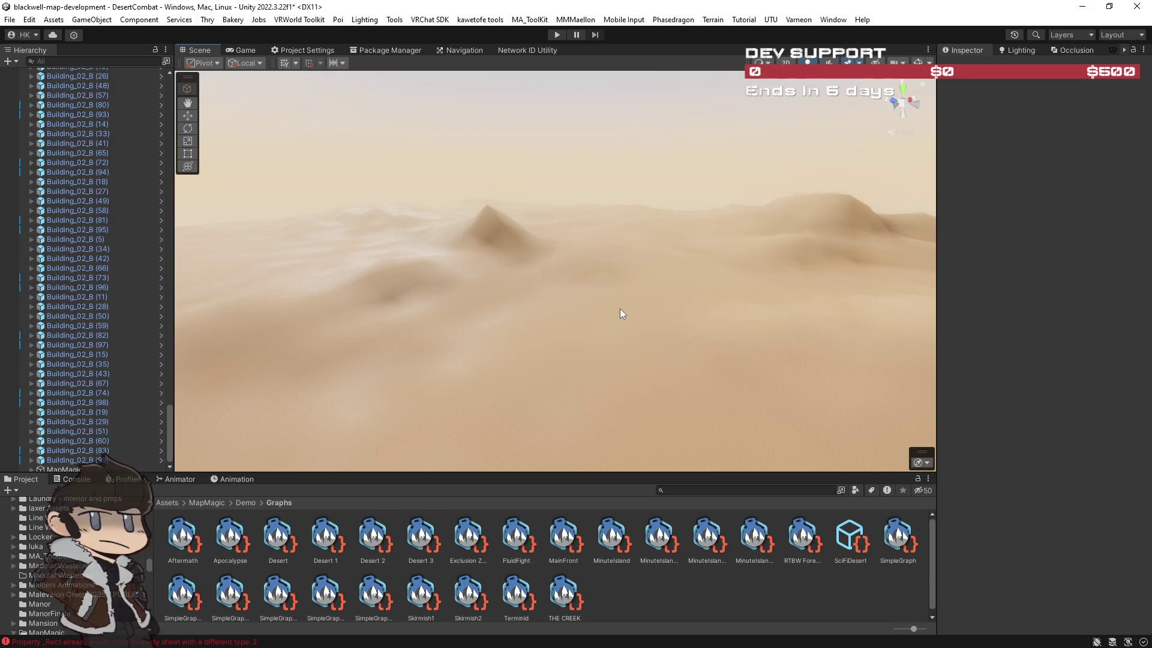
pyautogui.moveTo(679, 320); pyautogui.dragTo(674, 325)
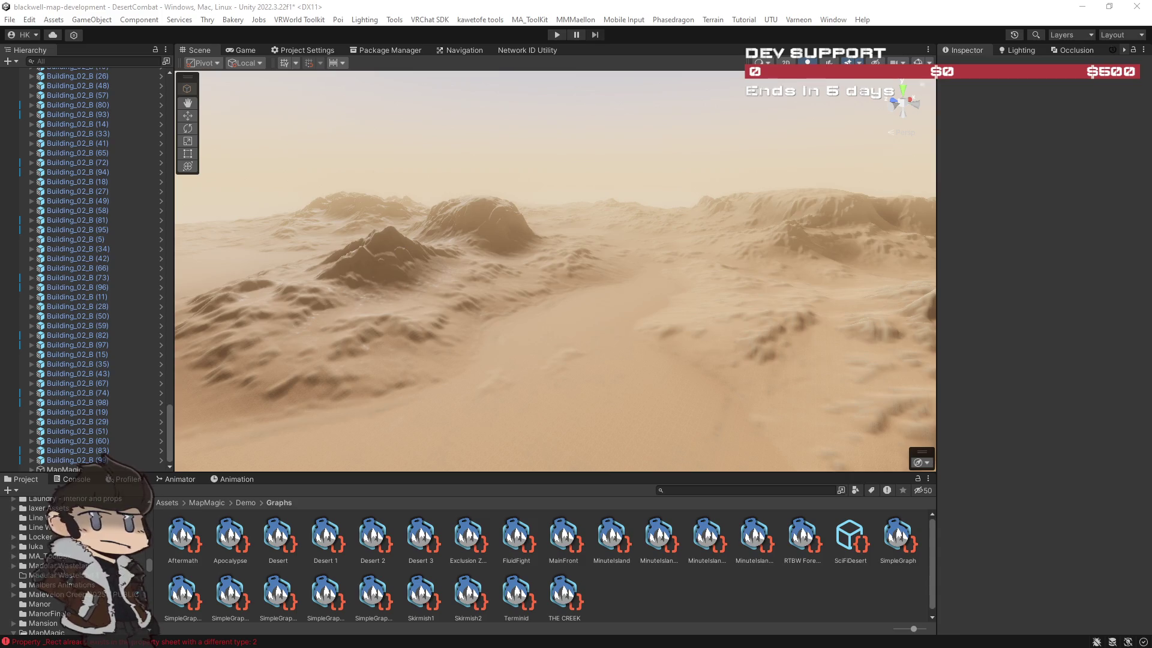
pyautogui.moveTo(729, 356)
pyautogui.mouseDown()
pyautogui.moveTo(700, 337)
pyautogui.moveTo(719, 340)
pyautogui.moveTo(722, 330)
pyautogui.moveTo(616, 308)
pyautogui.moveTo(562, 304)
pyautogui.moveTo(516, 324)
pyautogui.moveTo(807, 340)
pyautogui.moveTo(476, 308)
pyautogui.moveTo(649, 310)
pyautogui.mouseUp()
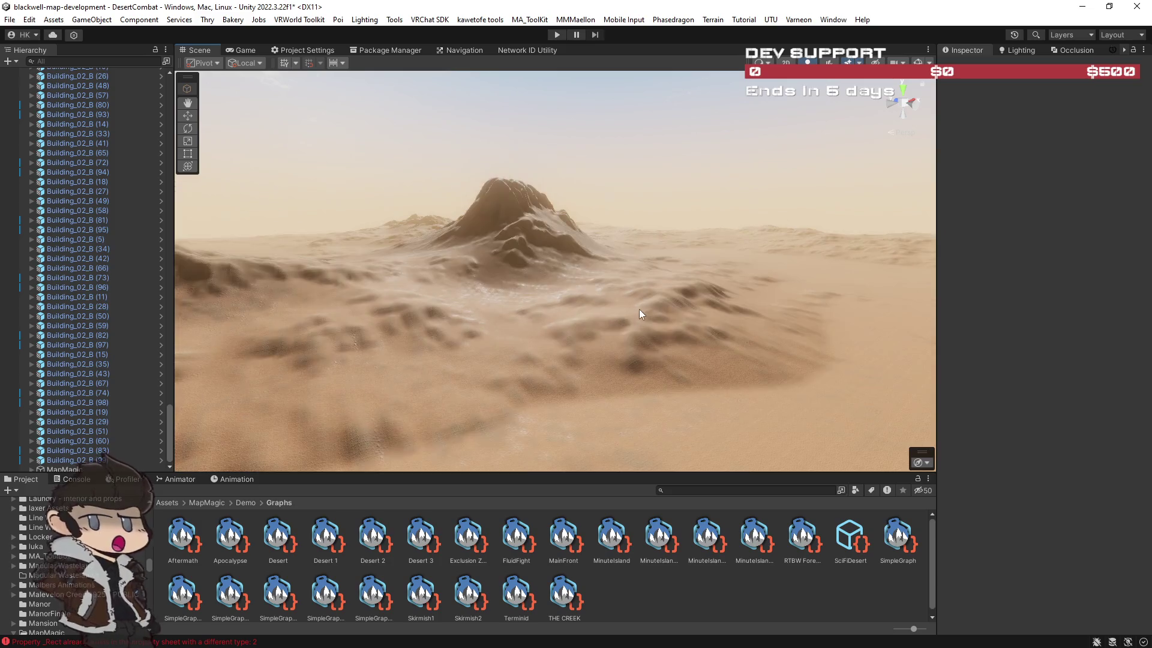
pyautogui.click(738, 313)
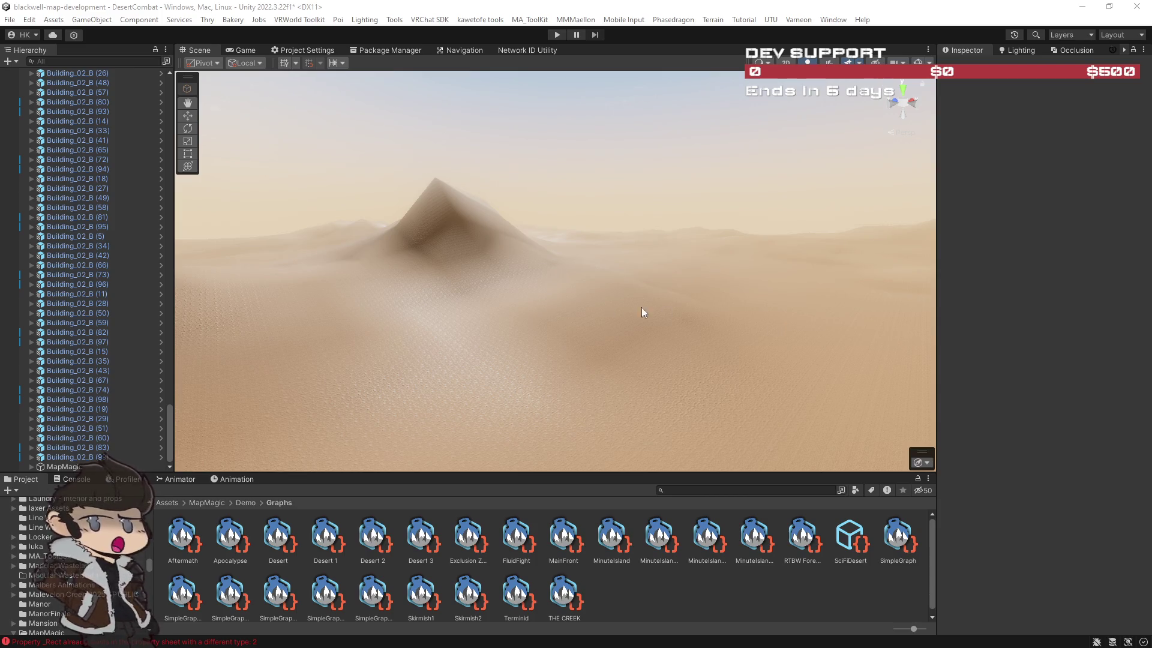
pyautogui.moveTo(621, 317)
pyautogui.mouseDown()
pyautogui.moveTo(636, 308)
pyautogui.moveTo(301, 319)
pyautogui.moveTo(169, 308)
pyautogui.moveTo(651, 300)
pyautogui.moveTo(658, 319)
pyautogui.moveTo(706, 339)
pyautogui.moveTo(756, 319)
pyautogui.moveTo(720, 318)
pyautogui.moveTo(1091, 351)
pyautogui.moveTo(1042, 363)
pyautogui.moveTo(833, 314)
pyautogui.moveTo(789, 360)
pyautogui.mouseUp()
pyautogui.moveTo(625, 400)
pyautogui.mouseDown()
pyautogui.moveTo(342, 347)
pyautogui.moveTo(201, 344)
pyautogui.moveTo(180, 314)
pyautogui.moveTo(191, 277)
pyautogui.moveTo(252, 262)
pyautogui.moveTo(720, 312)
pyautogui.moveTo(542, 319)
pyautogui.moveTo(682, 337)
pyautogui.moveTo(621, 327)
pyautogui.moveTo(233, 347)
pyautogui.moveTo(85, 336)
pyautogui.moveTo(1095, 339)
pyautogui.mouseUp()
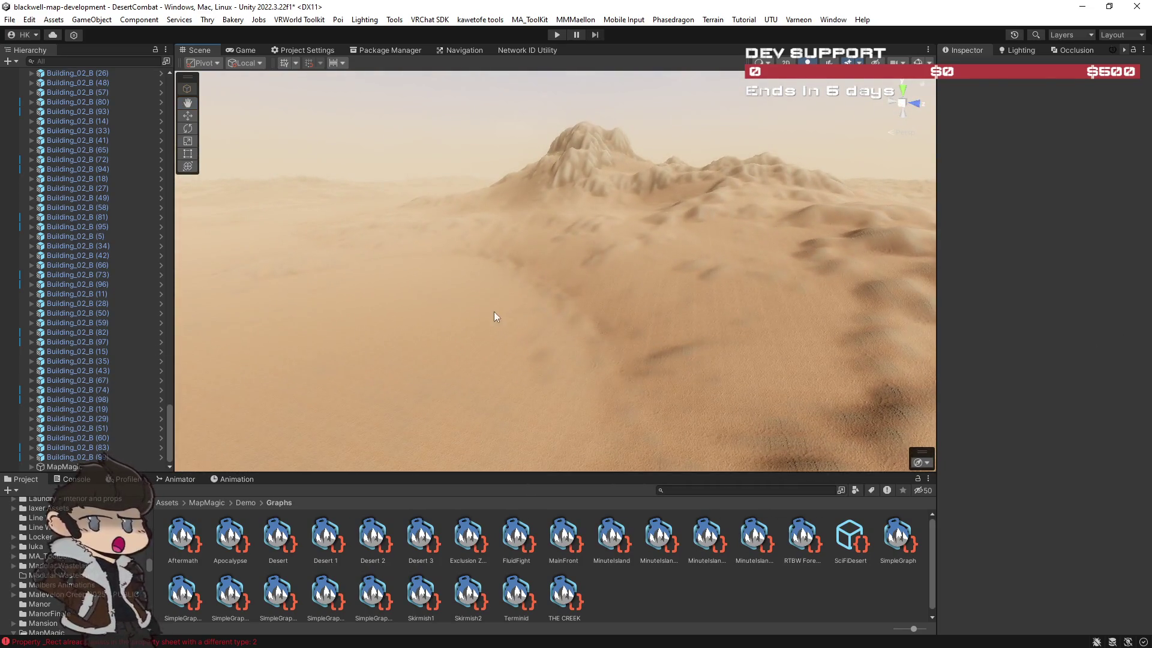
pyautogui.moveTo(674, 317)
pyautogui.mouseDown()
pyautogui.moveTo(450, 300)
pyautogui.moveTo(337, 272)
pyautogui.moveTo(340, 290)
pyautogui.moveTo(466, 312)
pyautogui.moveTo(641, 301)
pyautogui.moveTo(671, 336)
pyautogui.moveTo(611, 364)
pyautogui.moveTo(460, 365)
pyautogui.moveTo(236, 290)
pyautogui.moveTo(1120, 293)
pyautogui.moveTo(702, 280)
pyautogui.moveTo(540, 319)
pyautogui.moveTo(414, 326)
pyautogui.moveTo(432, 312)
pyautogui.moveTo(563, 311)
pyautogui.moveTo(779, 373)
pyautogui.moveTo(908, 372)
pyautogui.moveTo(812, 355)
pyautogui.moveTo(748, 321)
pyautogui.moveTo(678, 326)
pyautogui.mouseUp()
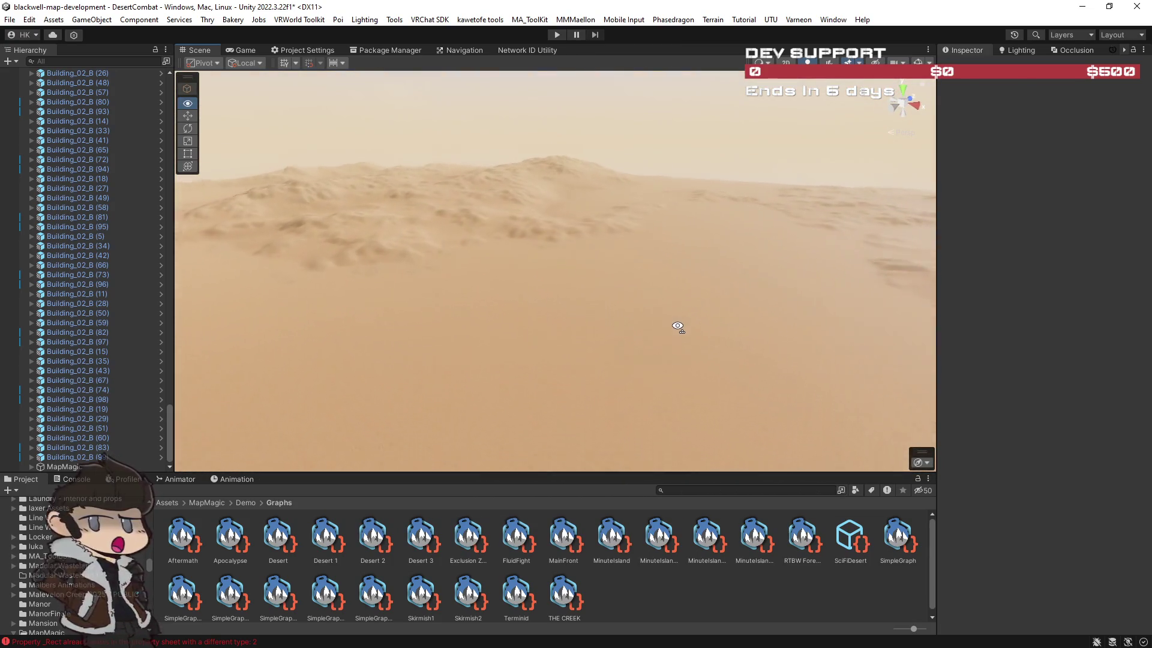
pyautogui.moveTo(608, 317); pyautogui.dragTo(229, 312)
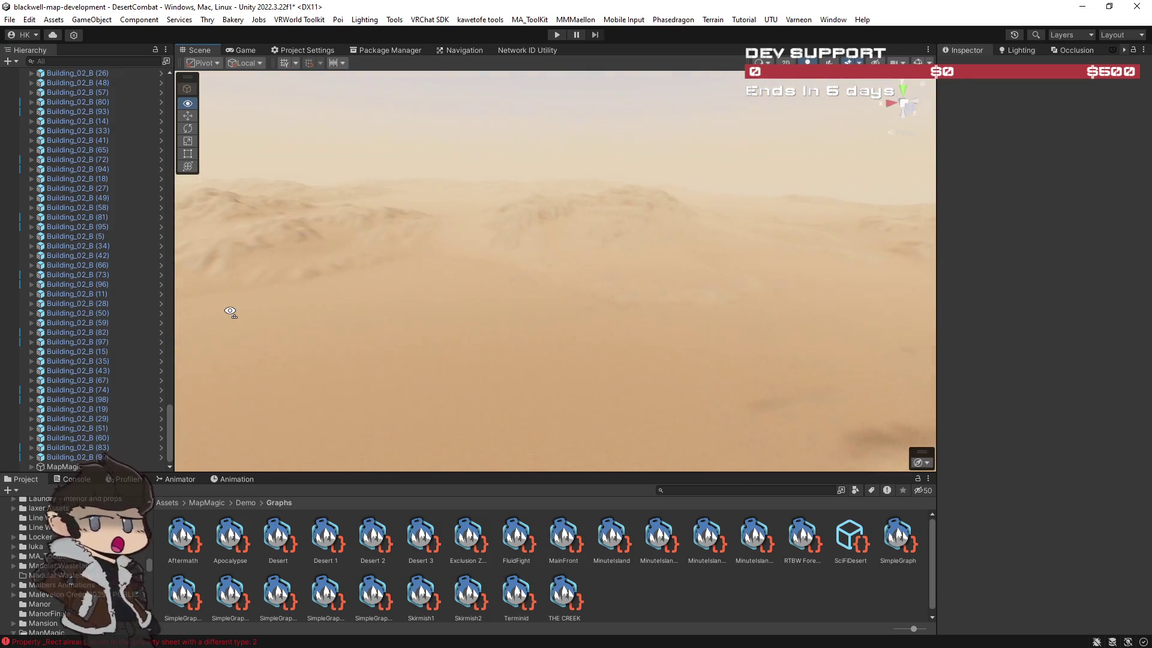
pyautogui.moveTo(133, 310)
pyautogui.mouseDown()
pyautogui.moveTo(77, 319)
pyautogui.moveTo(8, 292)
pyautogui.moveTo(1122, 283)
pyautogui.moveTo(1098, 286)
pyautogui.mouseUp()
pyautogui.press('w')
pyautogui.press('w')
pyautogui.moveTo(693, 316)
pyautogui.mouseDown()
pyautogui.moveTo(643, 311)
pyautogui.moveTo(635, 358)
pyautogui.moveTo(656, 294)
pyautogui.moveTo(637, 278)
pyautogui.moveTo(887, 298)
pyautogui.moveTo(570, 331)
pyautogui.mouseUp()
pyautogui.press('w')
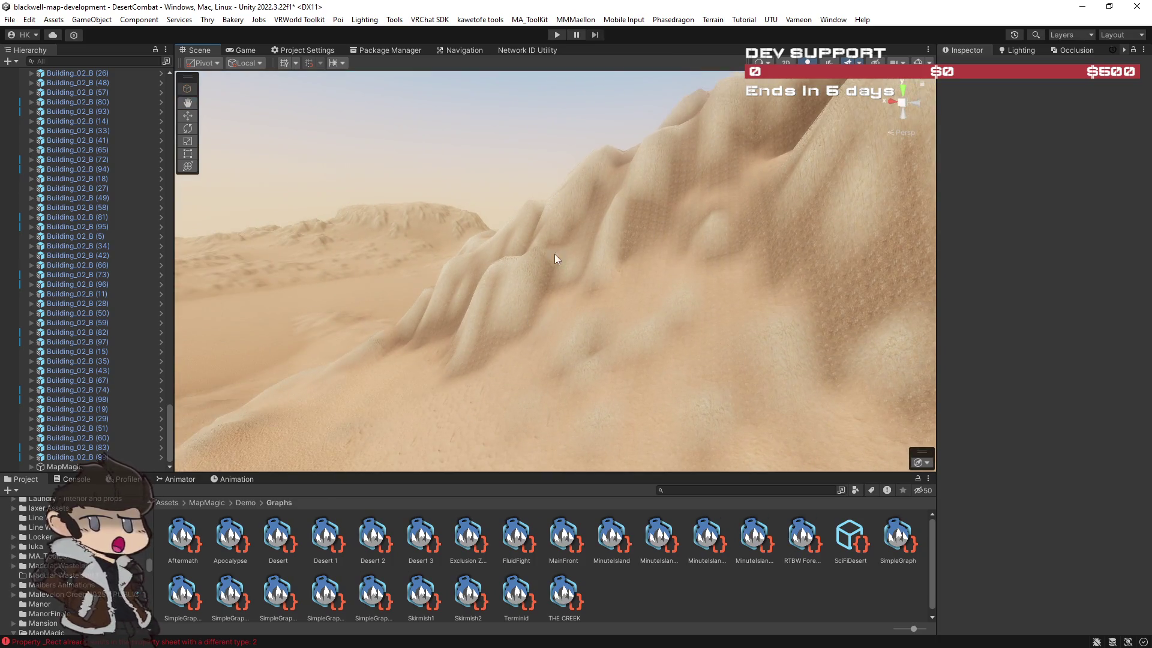
pyautogui.moveTo(621, 250)
pyautogui.mouseDown()
pyautogui.moveTo(643, 290)
pyautogui.moveTo(625, 278)
pyautogui.moveTo(666, 257)
pyautogui.moveTo(717, 318)
pyautogui.moveTo(530, 292)
pyautogui.moveTo(457, 311)
pyautogui.moveTo(546, 311)
pyautogui.moveTo(606, 330)
pyautogui.moveTo(557, 322)
pyautogui.moveTo(663, 306)
pyautogui.moveTo(303, 349)
pyautogui.moveTo(721, 192)
pyautogui.mouseUp()
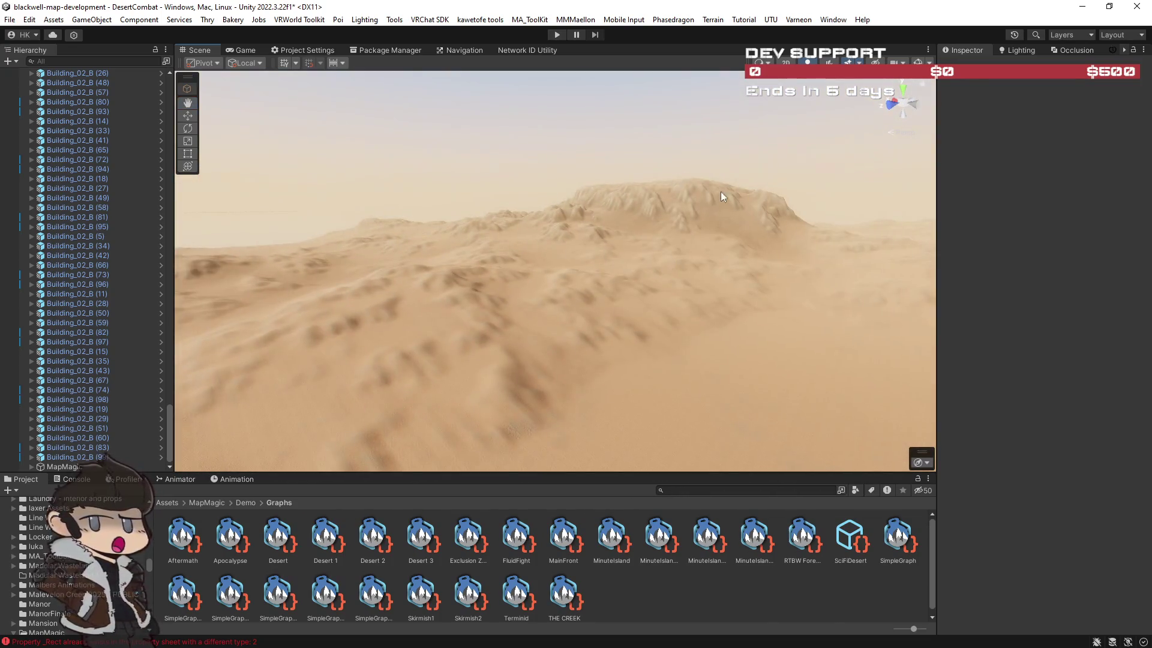
pyautogui.moveTo(606, 225)
pyautogui.mouseDown()
pyautogui.moveTo(684, 237)
pyautogui.moveTo(588, 256)
pyautogui.moveTo(874, 267)
pyautogui.moveTo(1058, 314)
pyautogui.moveTo(955, 327)
pyautogui.moveTo(1053, 325)
pyautogui.moveTo(30, 306)
pyautogui.moveTo(52, 235)
pyautogui.moveTo(195, 239)
pyautogui.moveTo(112, 231)
pyautogui.moveTo(25, 256)
pyautogui.moveTo(131, 272)
pyautogui.moveTo(128, 245)
pyautogui.moveTo(76, 236)
pyautogui.moveTo(1112, 221)
pyautogui.moveTo(26, 235)
pyautogui.moveTo(145, 282)
pyautogui.moveTo(419, 265)
pyautogui.moveTo(495, 294)
pyautogui.moveTo(727, 276)
pyautogui.moveTo(737, 290)
pyautogui.moveTo(683, 319)
pyautogui.moveTo(796, 171)
pyautogui.mouseUp()
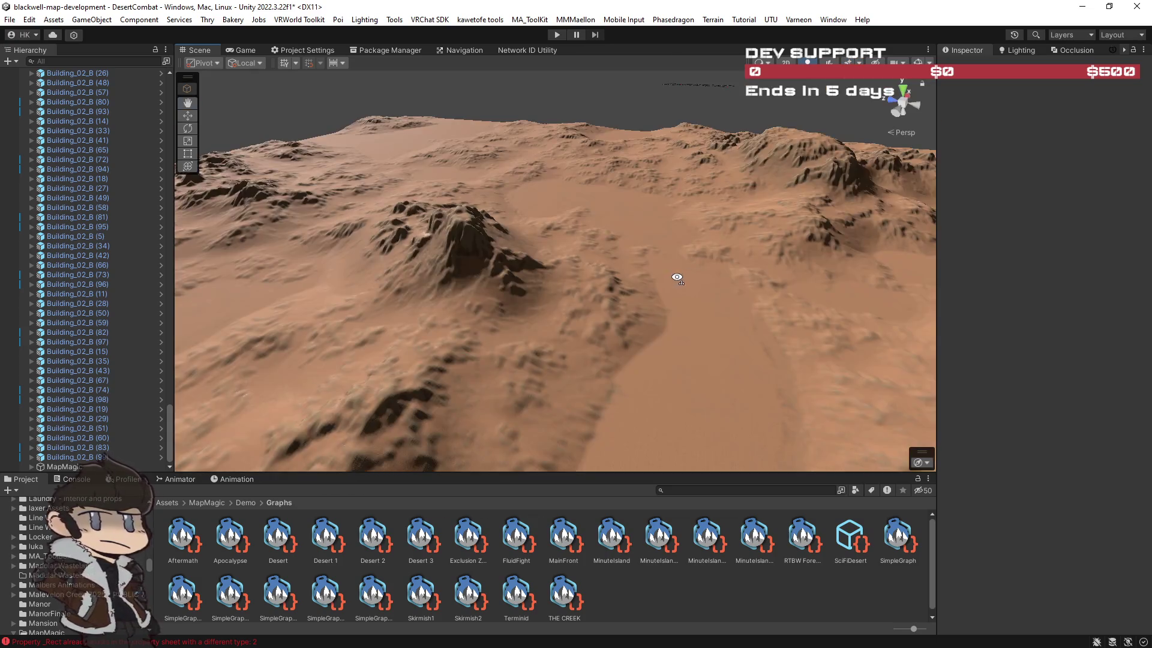
# Frame the whole MapMagic terrain with F, switch to the Move tool, and enable Pin New Tile.
pyautogui.moveTo(676, 278)
pyautogui.mouseDown()
pyautogui.moveTo(619, 267)
pyautogui.moveTo(654, 283)
pyautogui.mouseUp()
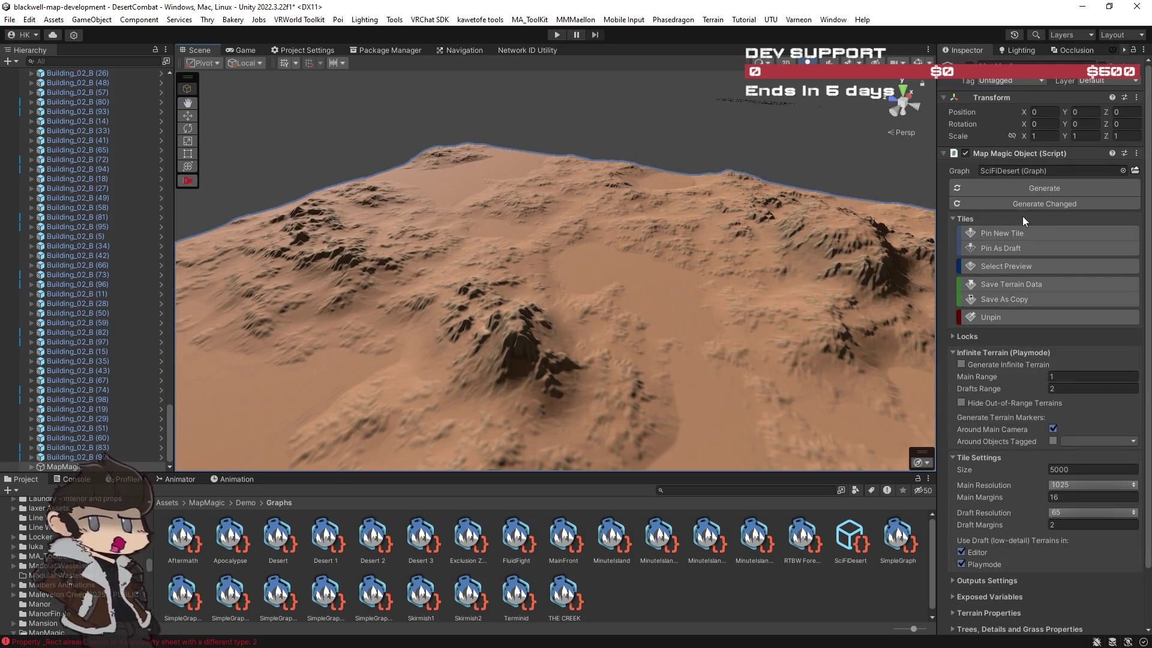
pyautogui.press('f')
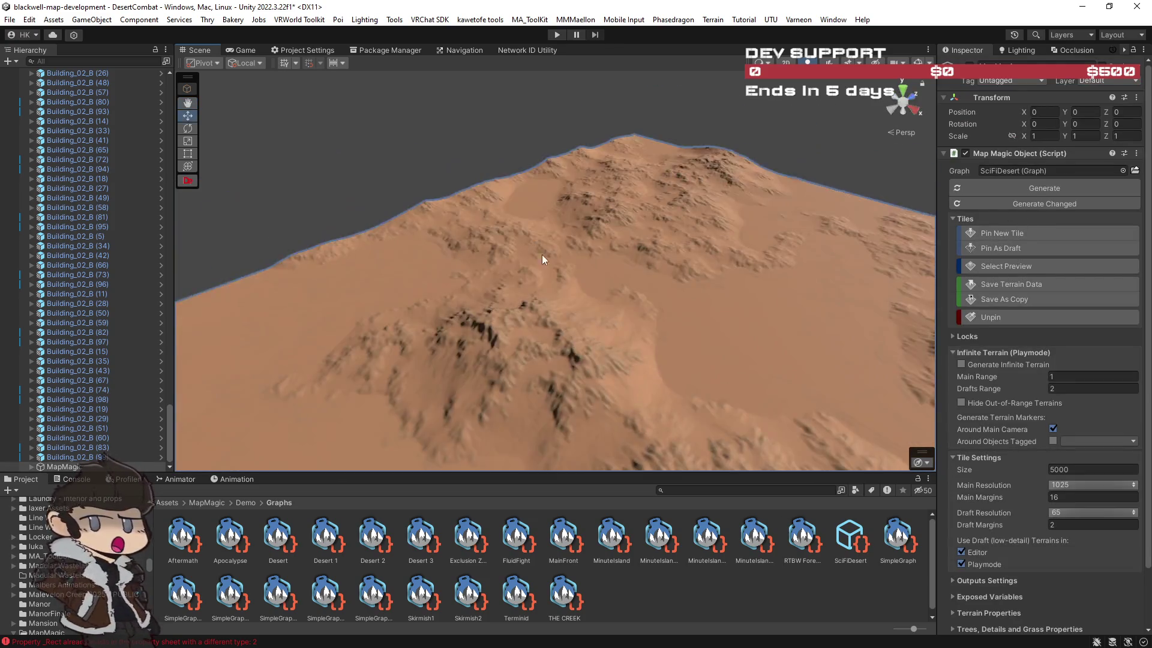
pyautogui.press('w')
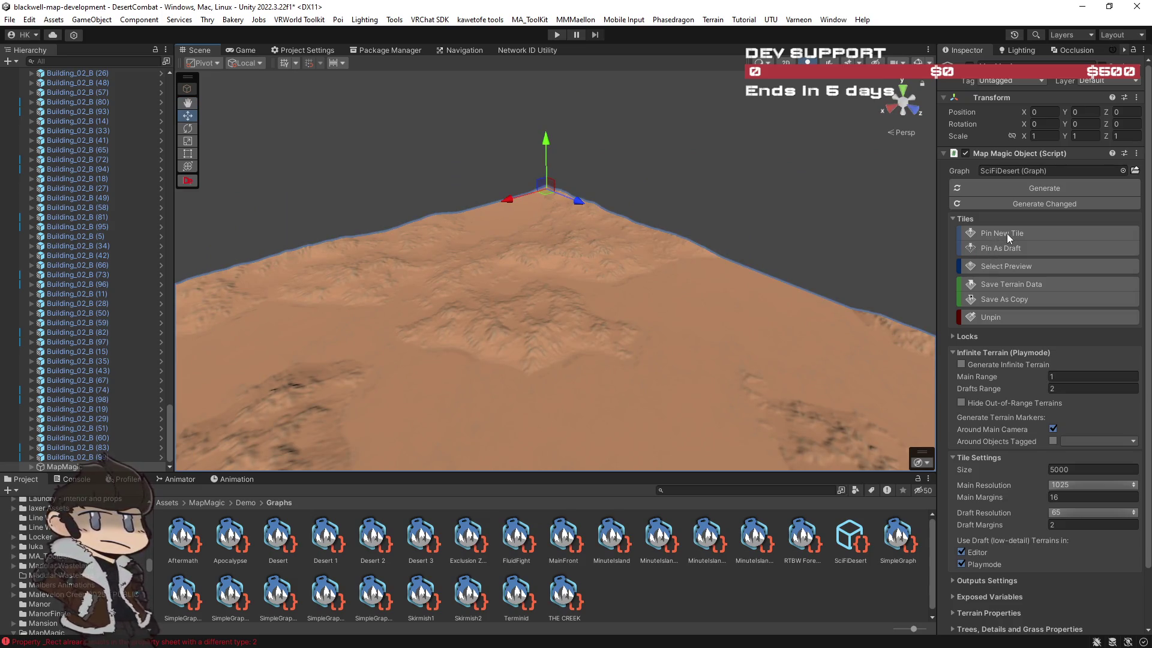
pyautogui.click(1006, 232)
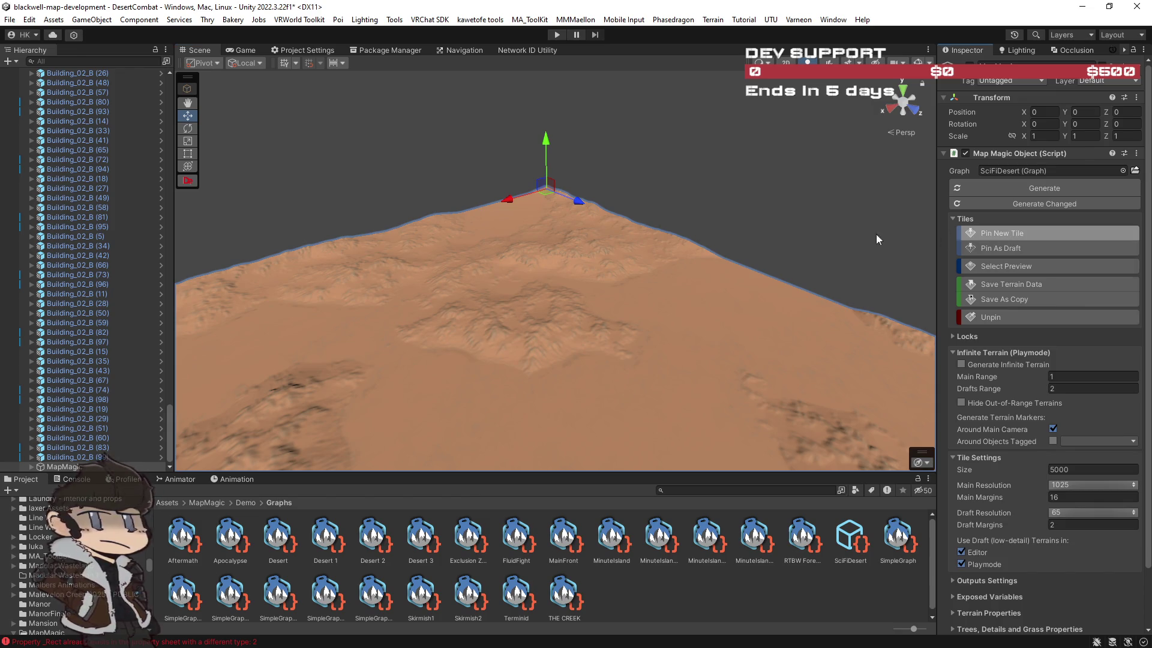
# Pin new tiles behind the original tile and set Main Resolution to 2049.
pyautogui.click(626, 147)
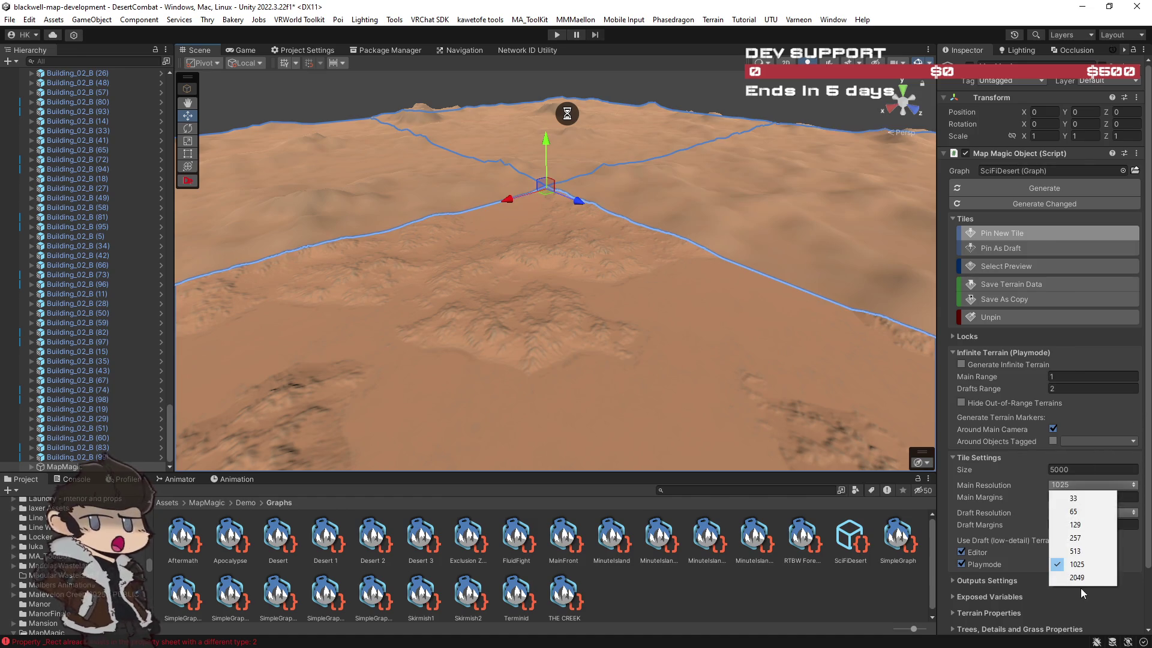
pyautogui.click(1081, 577)
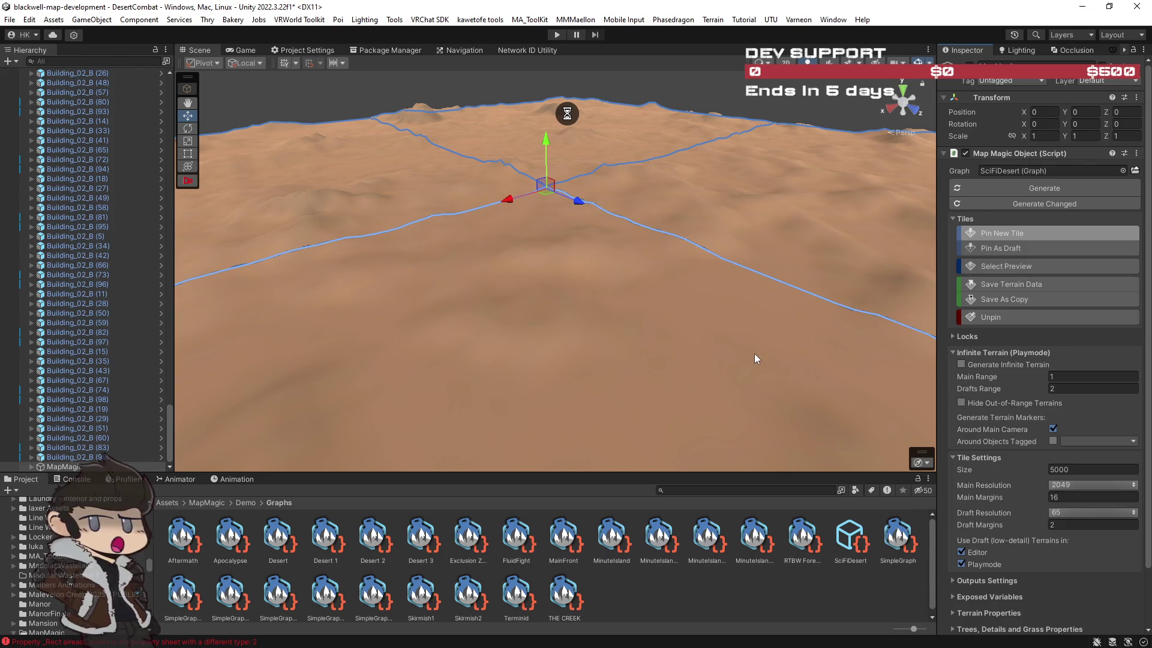
# Zoom and orbit to inspect the 2049-resolution tiles, then pin another tile beside them.
pyautogui.scroll(3, 702, 264)
pyautogui.moveTo(567, 378)
pyautogui.mouseDown()
pyautogui.moveTo(674, 353)
pyautogui.moveTo(817, 382)
pyautogui.moveTo(946, 383)
pyautogui.moveTo(1013, 412)
pyautogui.moveTo(39, 358)
pyautogui.moveTo(142, 289)
pyautogui.moveTo(80, 283)
pyautogui.moveTo(922, 229)
pyautogui.moveTo(180, 231)
pyautogui.moveTo(232, 250)
pyautogui.moveTo(104, 214)
pyautogui.moveTo(113, 232)
pyautogui.moveTo(100, 230)
pyautogui.moveTo(728, 227)
pyautogui.moveTo(531, 189)
pyautogui.moveTo(781, 206)
pyautogui.mouseUp()
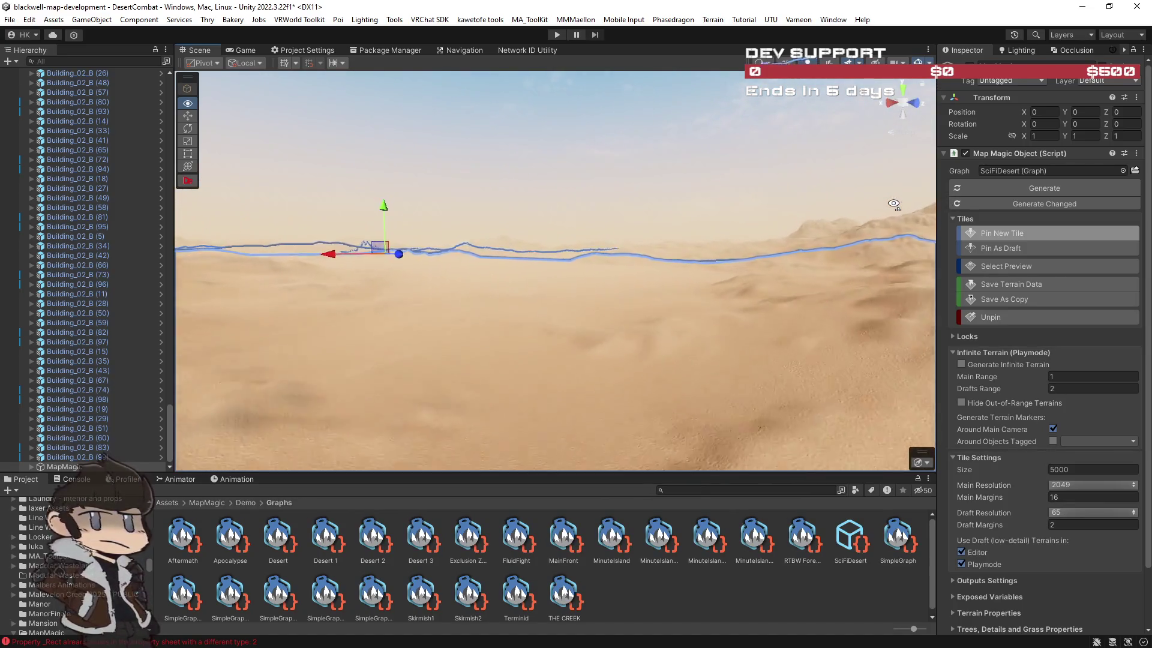
pyautogui.moveTo(888, 209); pyautogui.dragTo(756, 199)
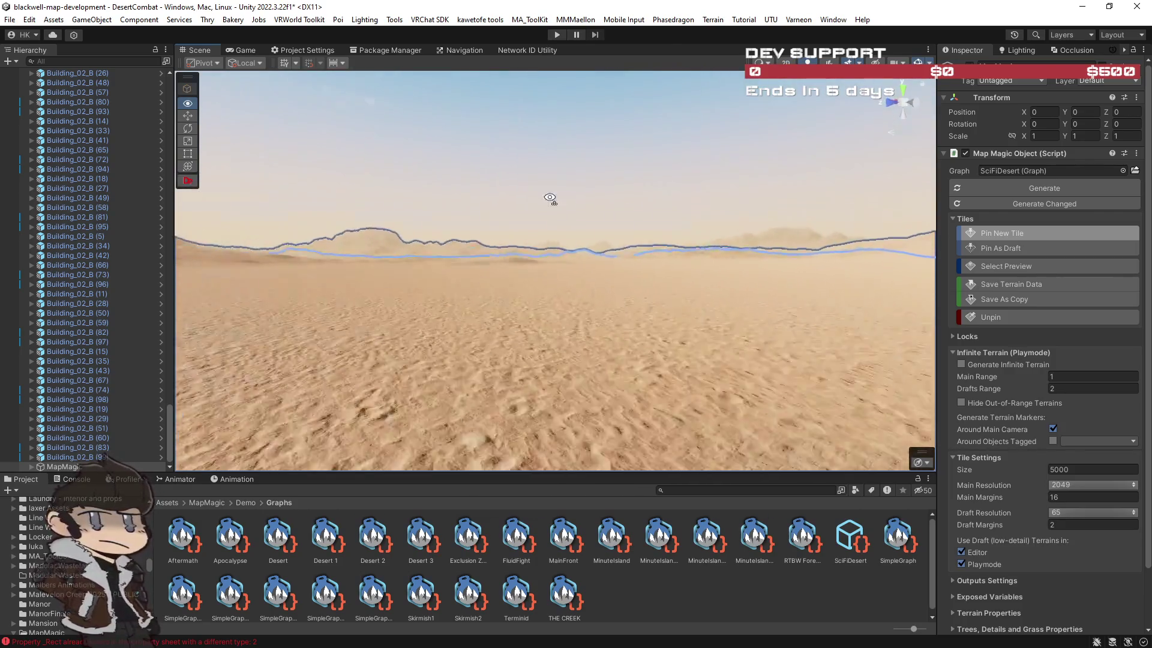
pyautogui.moveTo(536, 197); pyautogui.dragTo(560, 244)
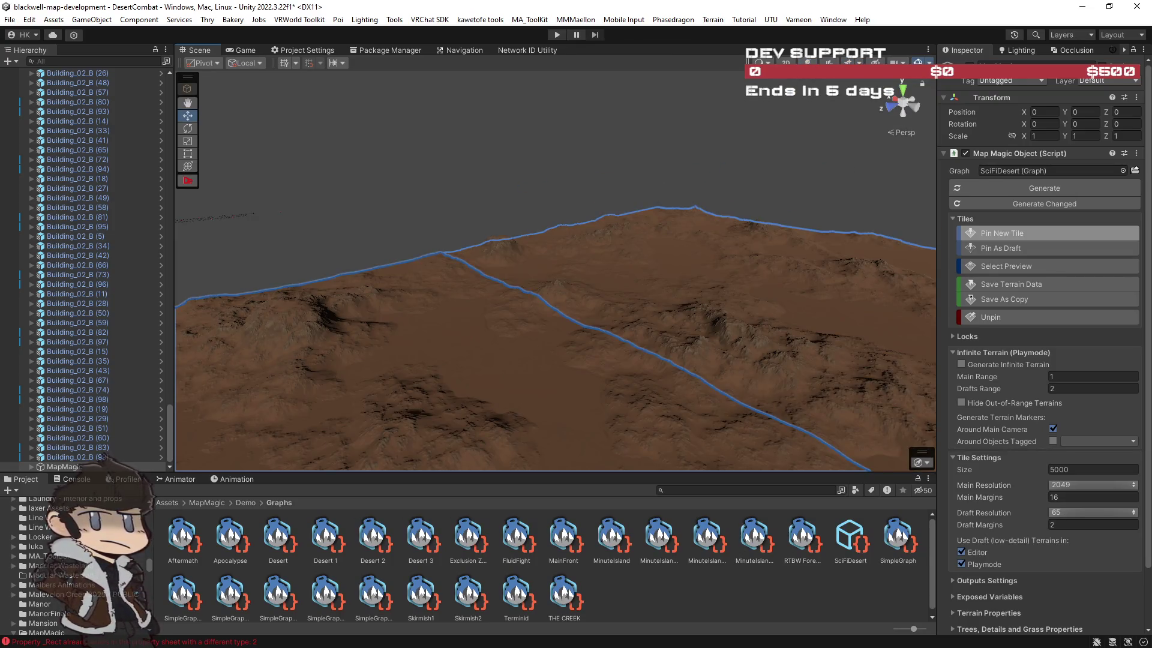
pyautogui.moveTo(780, 252)
pyautogui.mouseDown()
pyautogui.moveTo(846, 240)
pyautogui.moveTo(734, 260)
pyautogui.moveTo(771, 275)
pyautogui.moveTo(955, 249)
pyautogui.moveTo(60, 307)
pyautogui.moveTo(1091, 240)
pyautogui.moveTo(1056, 236)
pyautogui.mouseUp()
pyautogui.click(1056, 235)
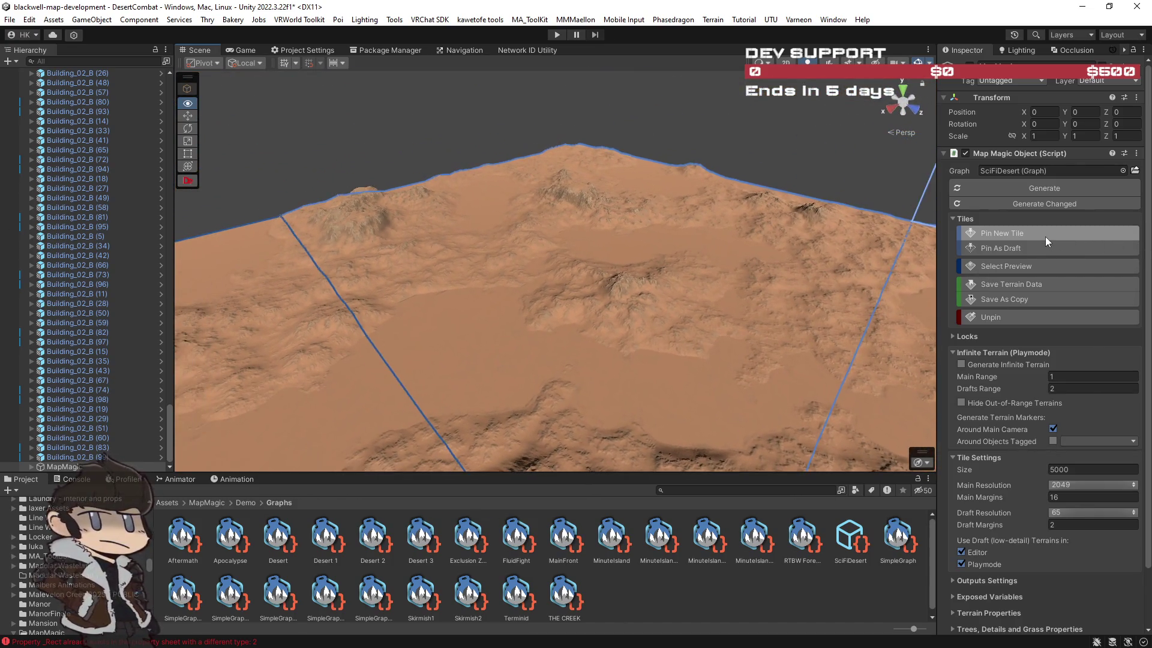
pyautogui.click(387, 153)
pyautogui.moveTo(228, 191)
pyautogui.mouseDown()
pyautogui.moveTo(700, 244)
pyautogui.moveTo(750, 135)
pyautogui.mouseUp()
pyautogui.moveTo(495, 101)
pyautogui.mouseDown()
pyautogui.moveTo(498, 144)
pyautogui.moveTo(483, 138)
pyautogui.mouseUp()
pyautogui.moveTo(375, 133)
pyautogui.mouseDown()
pyautogui.moveTo(684, 227)
pyautogui.moveTo(516, 160)
pyautogui.mouseUp()
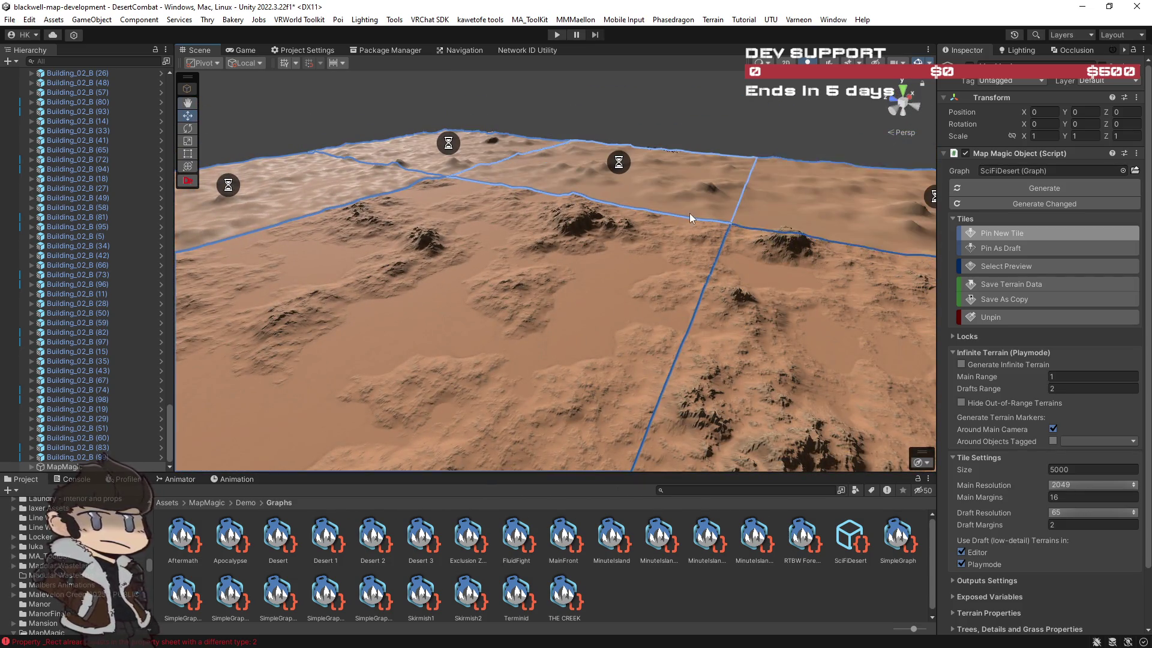
pyautogui.moveTo(690, 213); pyautogui.dragTo(816, 190)
pyautogui.moveTo(653, 205)
pyautogui.mouseDown()
pyautogui.moveTo(648, 231)
pyautogui.moveTo(623, 234)
pyautogui.mouseUp()
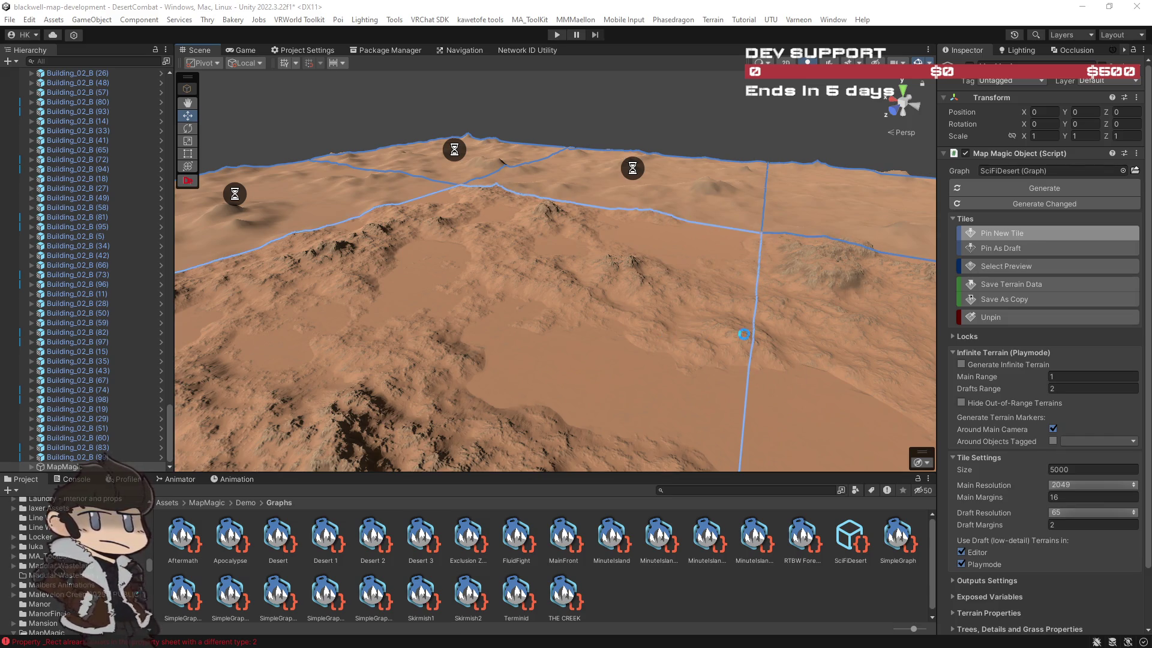
pyautogui.press('w')
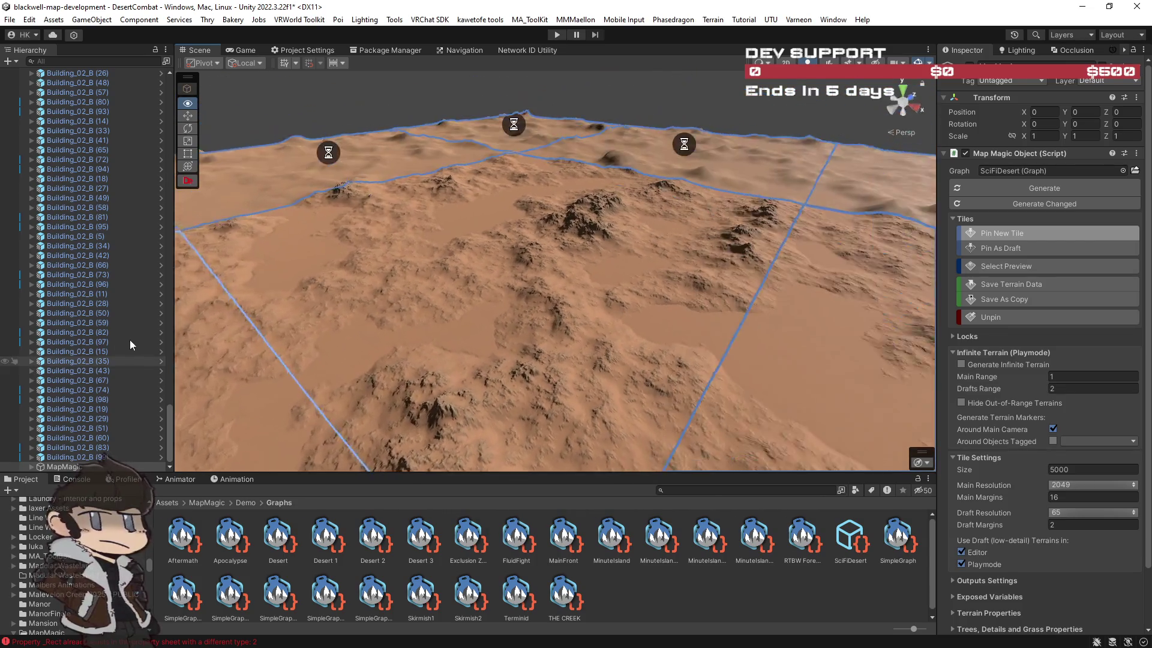
pyautogui.press('w')
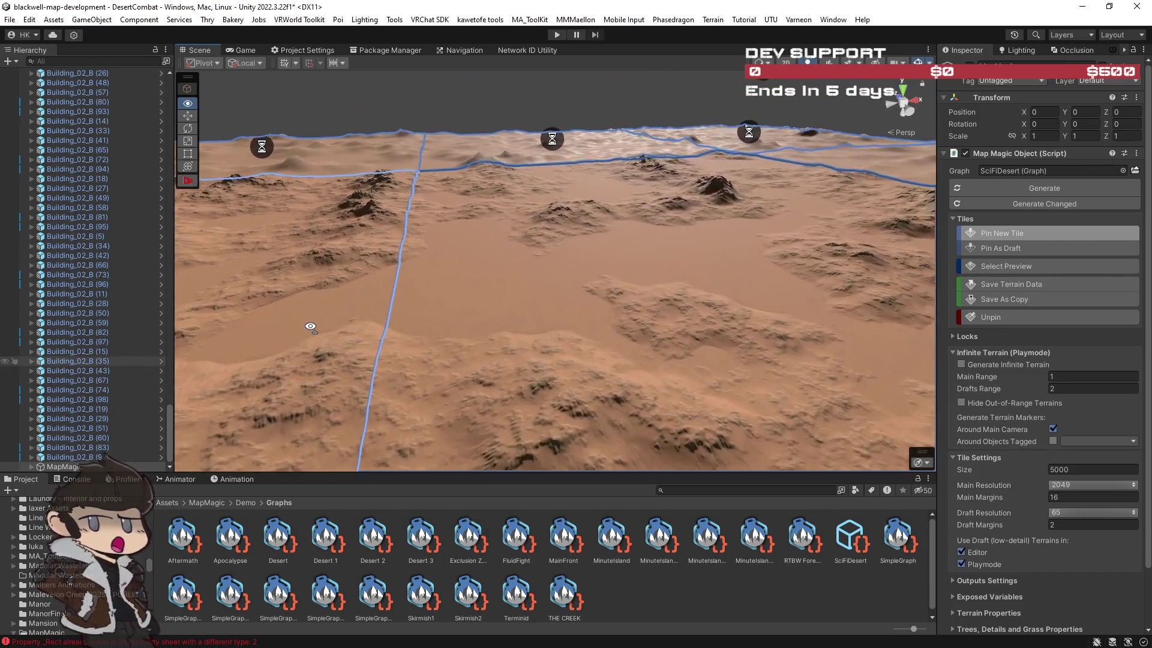
pyautogui.press('w')
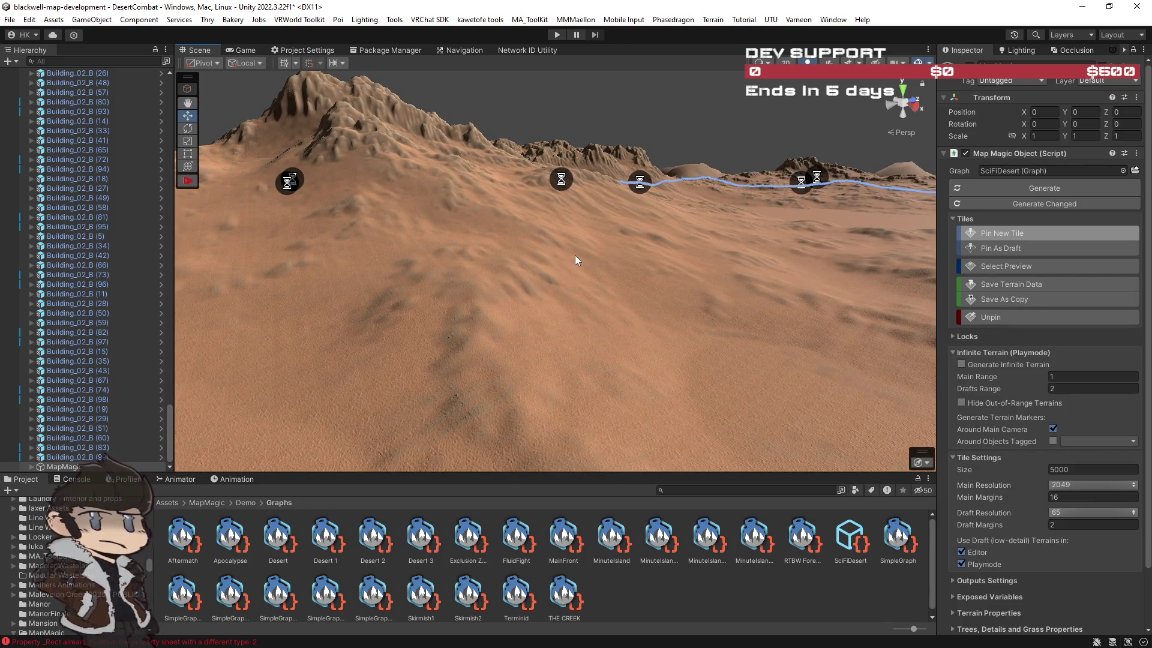
# Lower Main Resolution to 513 and orbit over the tile grid to inspect the coarser relief.
pyautogui.click(1085, 485)
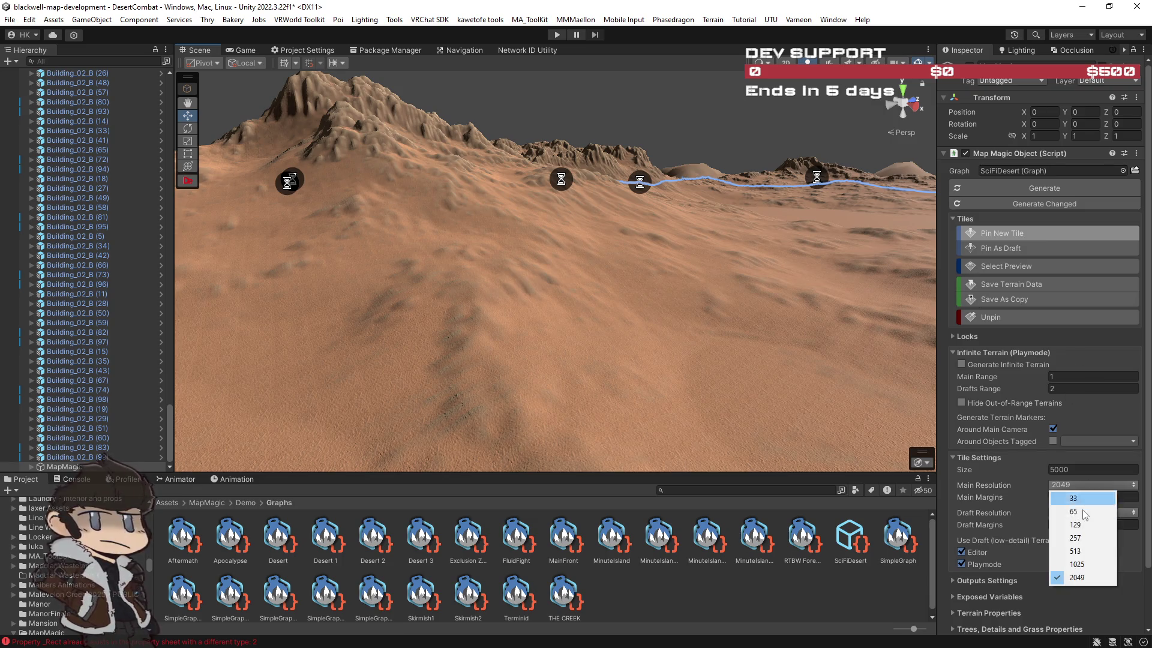
pyautogui.click(1083, 554)
pyautogui.moveTo(617, 359)
pyautogui.mouseDown()
pyautogui.moveTo(458, 322)
pyautogui.moveTo(267, 324)
pyautogui.moveTo(223, 343)
pyautogui.moveTo(709, 386)
pyautogui.moveTo(484, 430)
pyautogui.mouseUp()
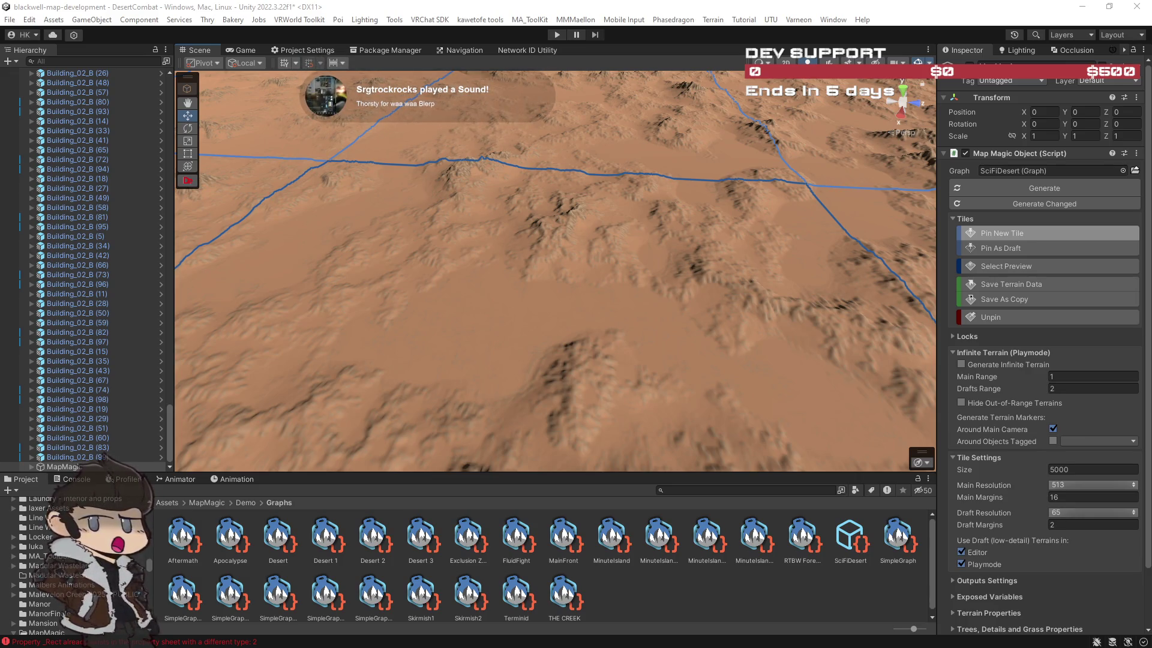
pyautogui.moveTo(918, 455)
pyautogui.mouseDown()
pyautogui.moveTo(660, 313)
pyautogui.moveTo(229, 304)
pyautogui.moveTo(241, 308)
pyautogui.moveTo(231, 295)
pyautogui.moveTo(54, 330)
pyautogui.moveTo(1111, 338)
pyautogui.moveTo(1046, 319)
pyautogui.moveTo(1140, 330)
pyautogui.moveTo(56, 336)
pyautogui.moveTo(88, 225)
pyautogui.moveTo(1127, 224)
pyautogui.moveTo(818, 205)
pyautogui.moveTo(556, 228)
pyautogui.moveTo(410, 255)
pyautogui.moveTo(502, 290)
pyautogui.moveTo(532, 316)
pyautogui.moveTo(540, 295)
pyautogui.moveTo(427, 183)
pyautogui.moveTo(609, 214)
pyautogui.moveTo(728, 182)
pyautogui.moveTo(676, 208)
pyautogui.moveTo(648, 260)
pyautogui.moveTo(653, 282)
pyautogui.mouseUp()
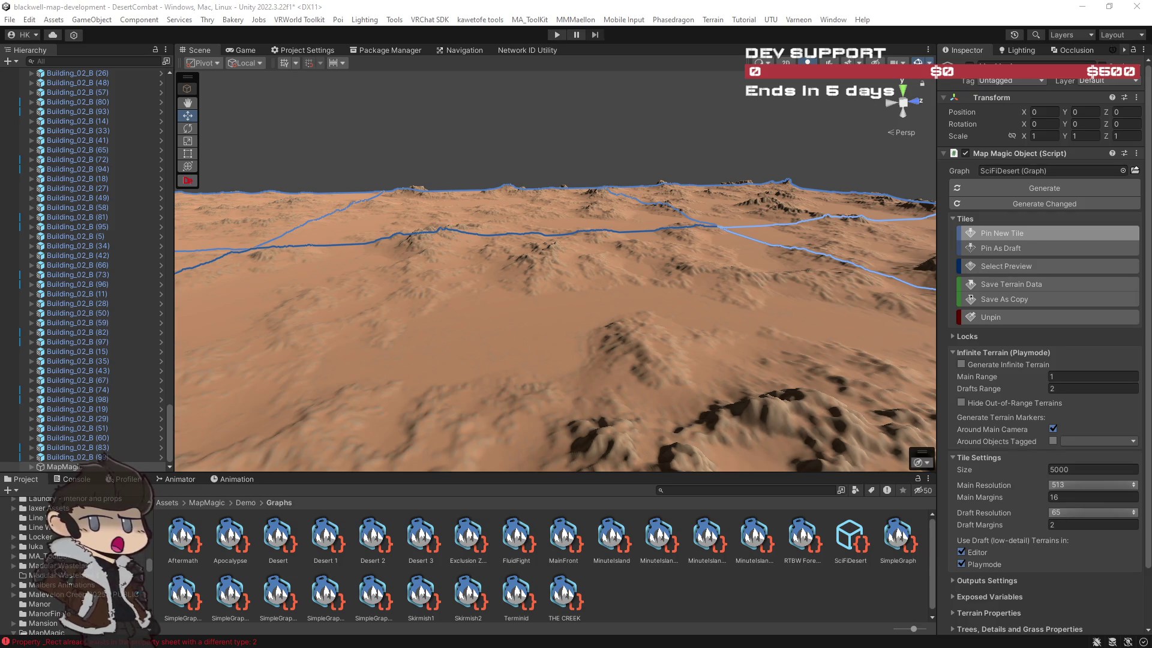
pyautogui.moveTo(692, 334)
pyautogui.mouseDown()
pyautogui.moveTo(672, 370)
pyautogui.moveTo(496, 399)
pyautogui.mouseUp()
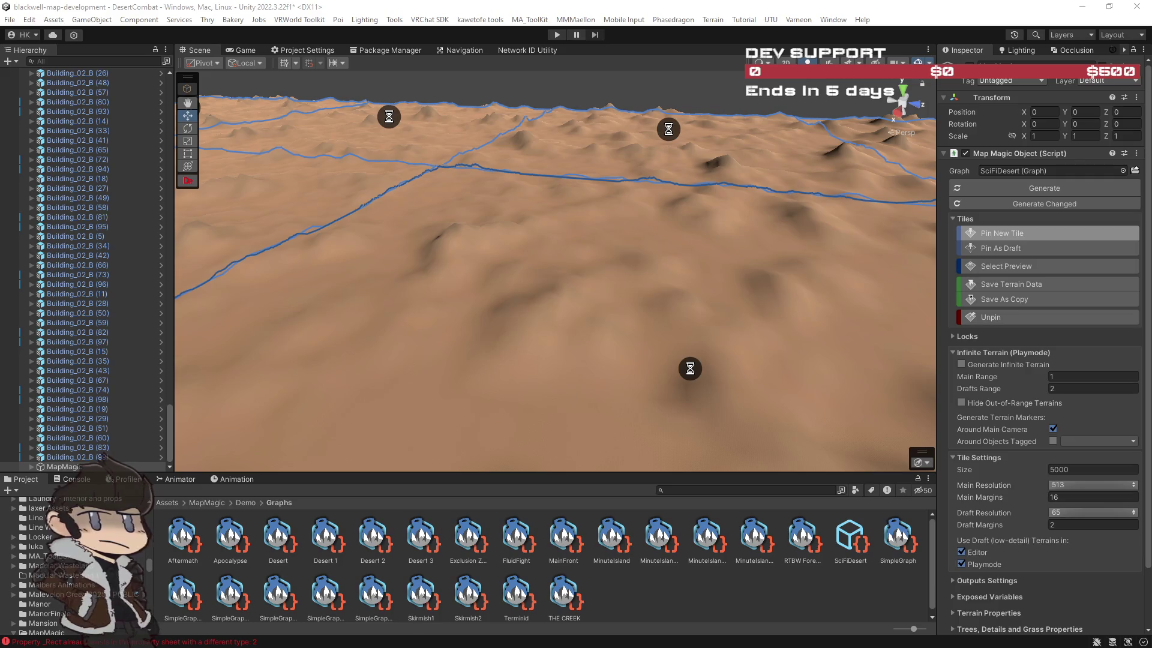
pyautogui.moveTo(674, 307)
pyautogui.mouseDown()
pyautogui.moveTo(547, 275)
pyautogui.moveTo(994, 289)
pyautogui.moveTo(360, 282)
pyautogui.moveTo(549, 283)
pyautogui.moveTo(522, 278)
pyautogui.mouseUp()
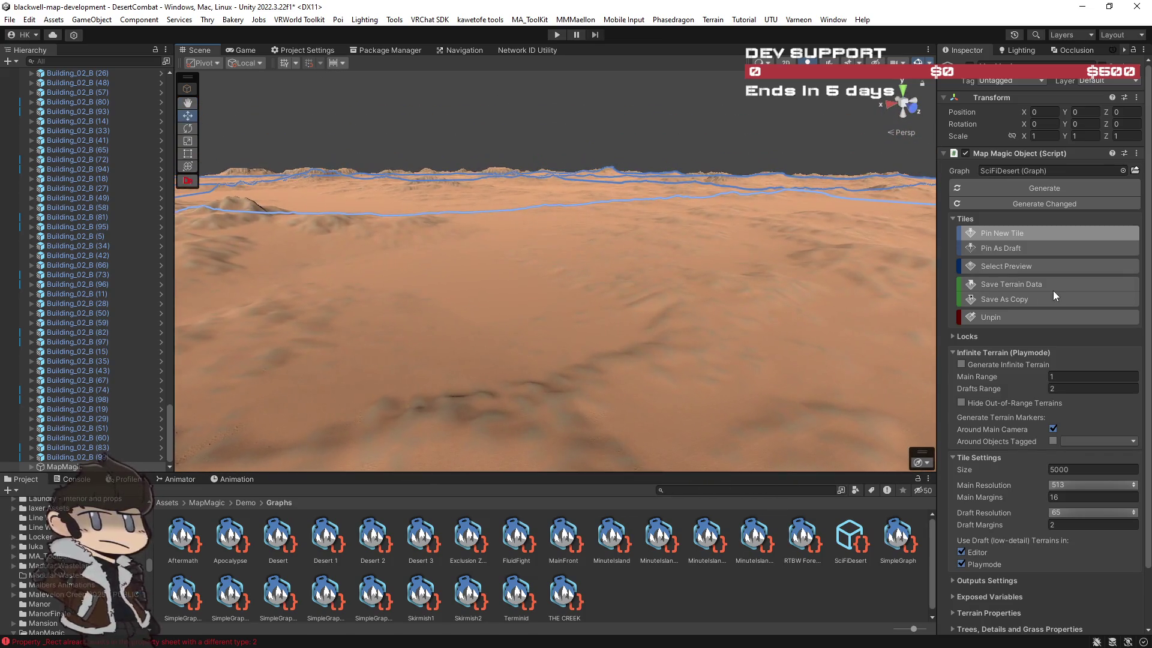
# Raise Main Resolution back to 1025 and orbit over the regenerating mountains and tile boundaries.
pyautogui.click(1086, 485)
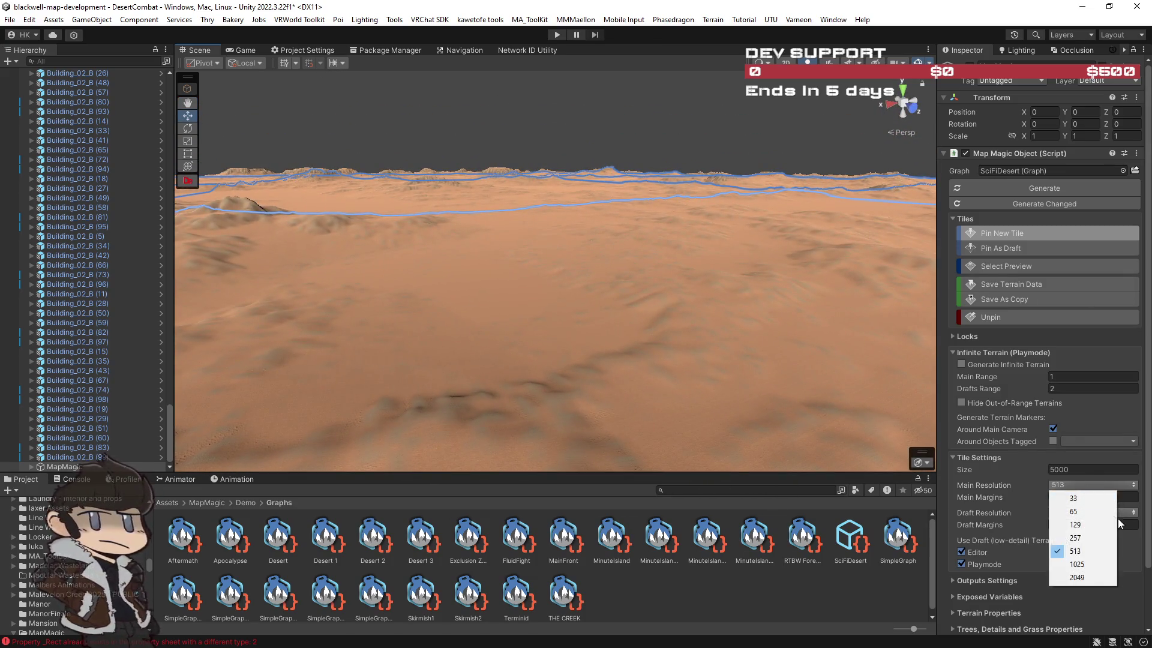
pyautogui.click(1090, 564)
pyautogui.moveTo(757, 383); pyautogui.dragTo(535, 293)
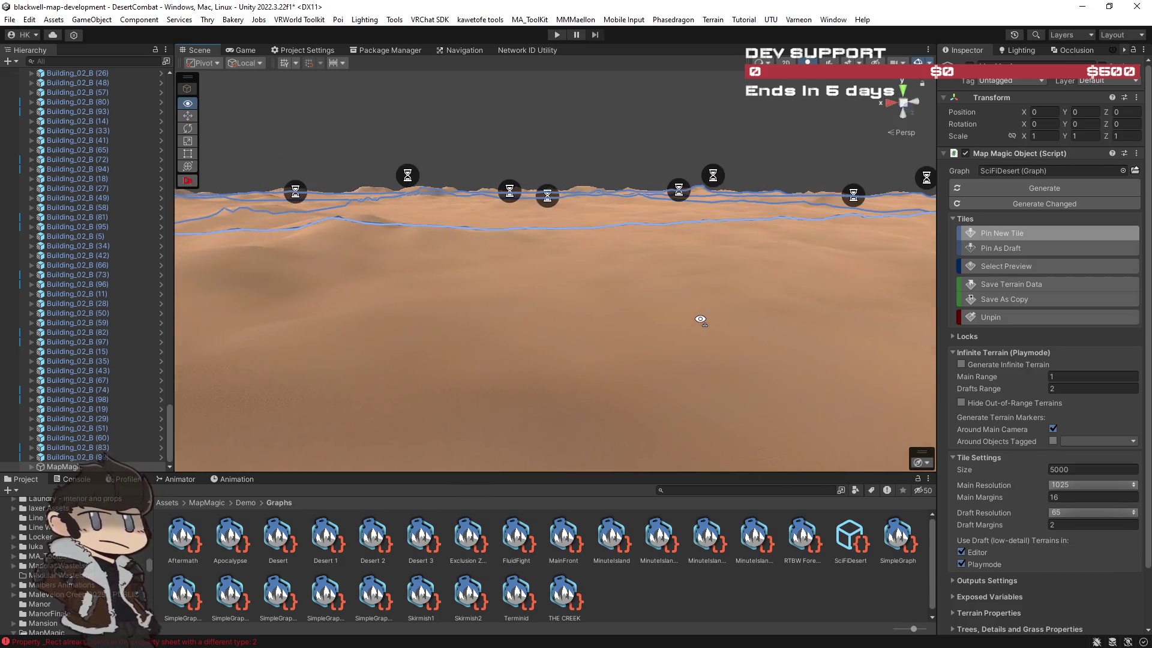
pyautogui.moveTo(744, 316)
pyautogui.mouseDown()
pyautogui.moveTo(727, 345)
pyautogui.moveTo(738, 305)
pyautogui.moveTo(672, 296)
pyautogui.mouseUp()
pyautogui.moveTo(409, 302); pyautogui.dragTo(180, 324)
pyautogui.moveTo(87, 331)
pyautogui.mouseDown()
pyautogui.moveTo(228, 339)
pyautogui.moveTo(236, 313)
pyautogui.moveTo(214, 290)
pyautogui.moveTo(24, 284)
pyautogui.moveTo(887, 297)
pyautogui.moveTo(856, 300)
pyautogui.moveTo(912, 337)
pyautogui.mouseUp()
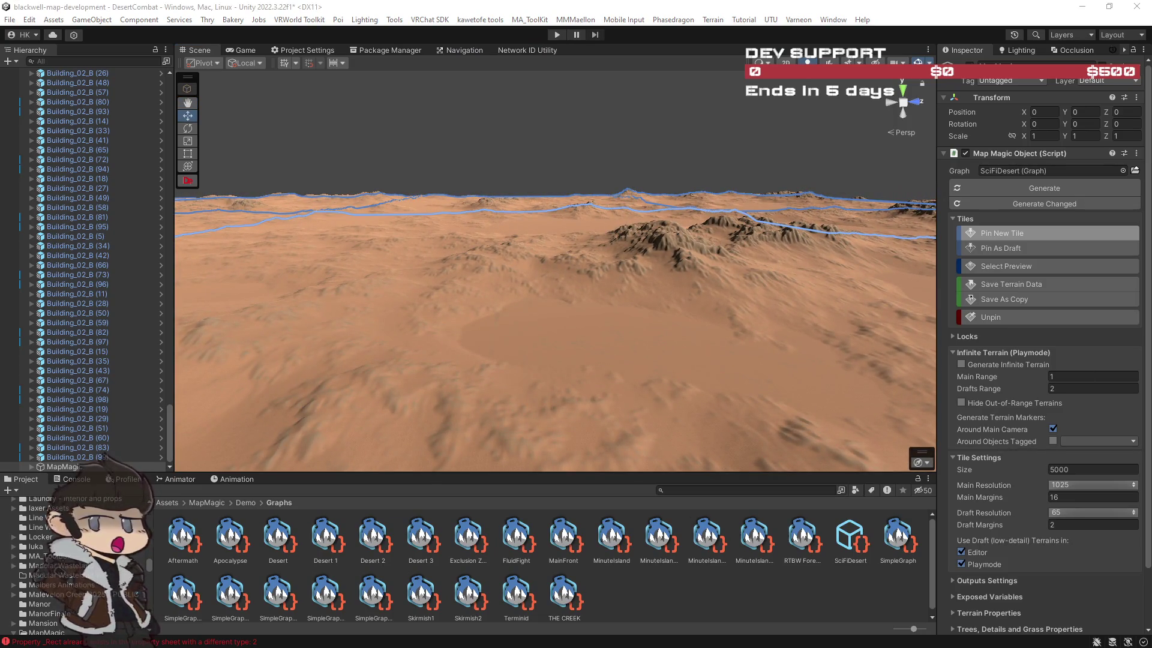
pyautogui.moveTo(871, 346)
pyautogui.mouseDown()
pyautogui.moveTo(588, 337)
pyautogui.moveTo(480, 353)
pyautogui.moveTo(624, 355)
pyautogui.moveTo(712, 385)
pyautogui.moveTo(295, 375)
pyautogui.moveTo(447, 342)
pyautogui.moveTo(453, 351)
pyautogui.moveTo(368, 319)
pyautogui.mouseUp()
pyautogui.moveTo(481, 312)
pyautogui.mouseDown()
pyautogui.moveTo(190, 301)
pyautogui.moveTo(486, 294)
pyautogui.mouseUp()
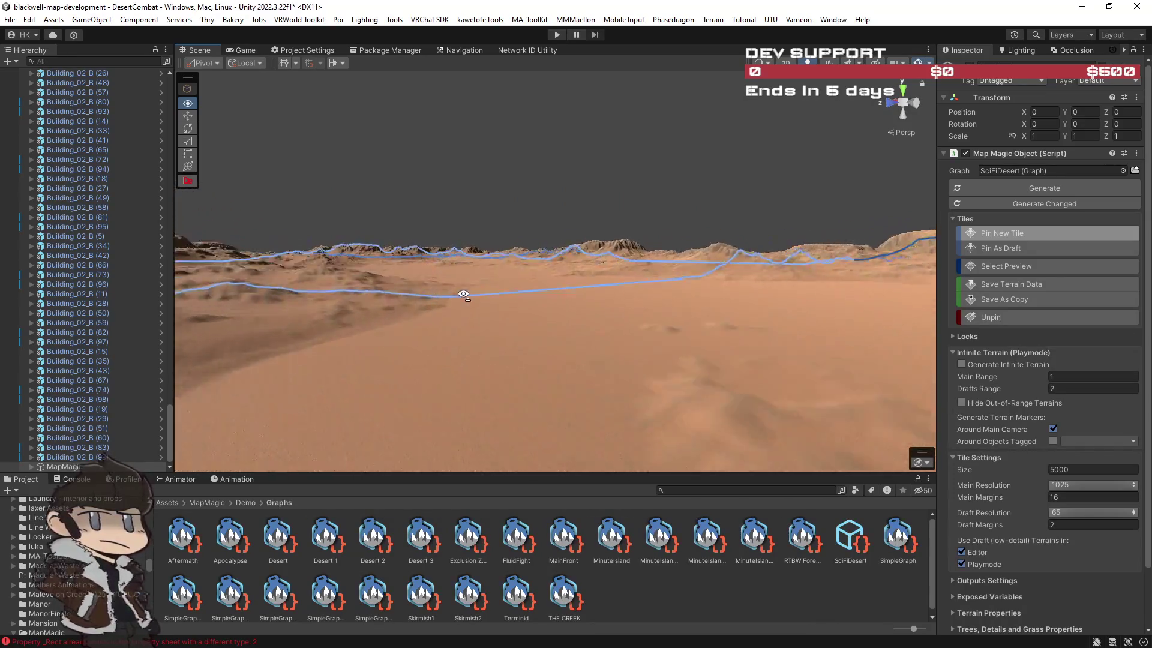
pyautogui.moveTo(419, 318); pyautogui.dragTo(240, 396)
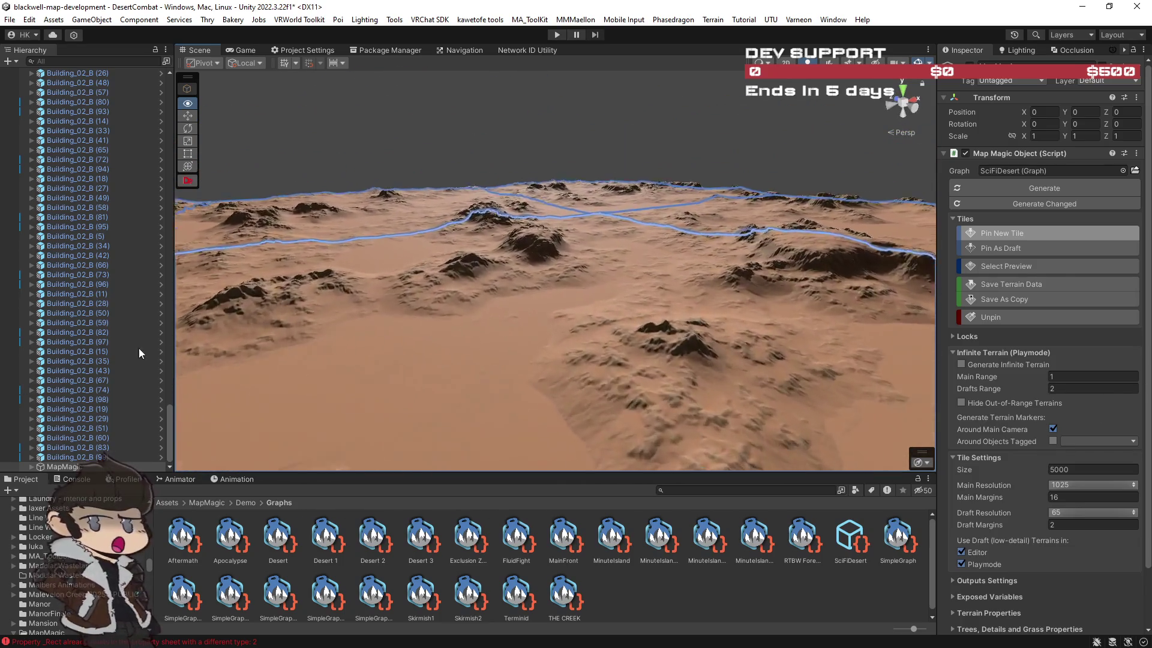
pyautogui.moveTo(253, 340)
pyautogui.mouseDown()
pyautogui.moveTo(267, 311)
pyautogui.moveTo(240, 327)
pyautogui.moveTo(344, 294)
pyautogui.moveTo(503, 325)
pyautogui.moveTo(456, 371)
pyautogui.moveTo(277, 464)
pyautogui.moveTo(892, 345)
pyautogui.mouseUp()
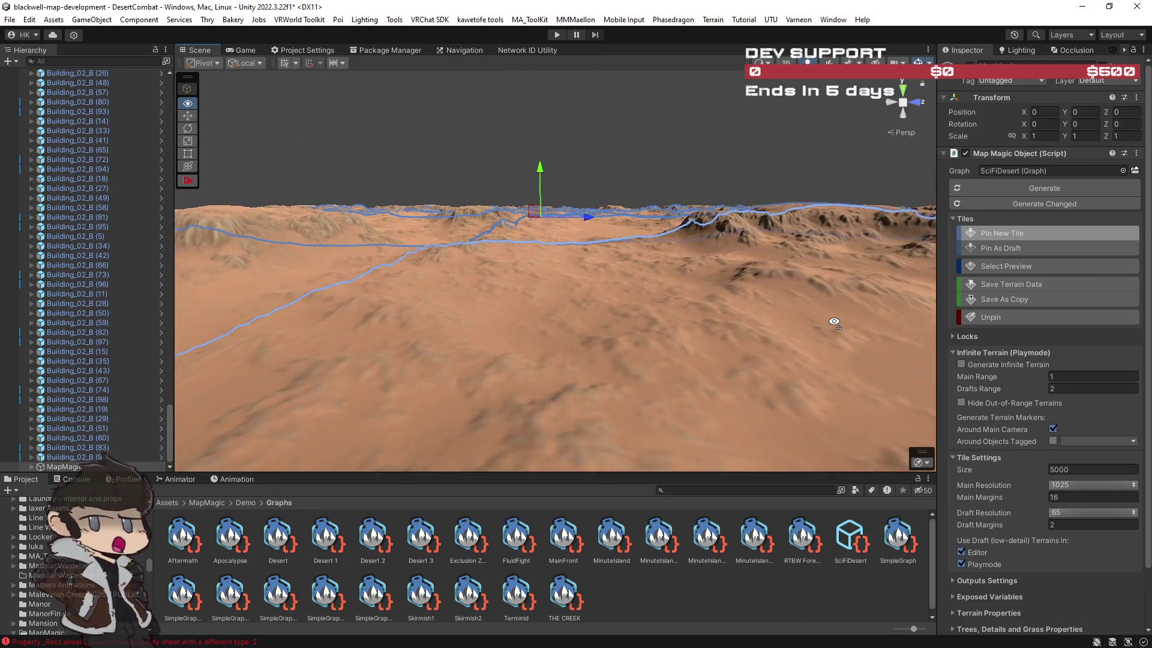
pyautogui.moveTo(835, 325)
pyautogui.mouseDown()
pyautogui.moveTo(843, 364)
pyautogui.moveTo(876, 335)
pyautogui.moveTo(861, 303)
pyautogui.moveTo(791, 318)
pyautogui.mouseUp()
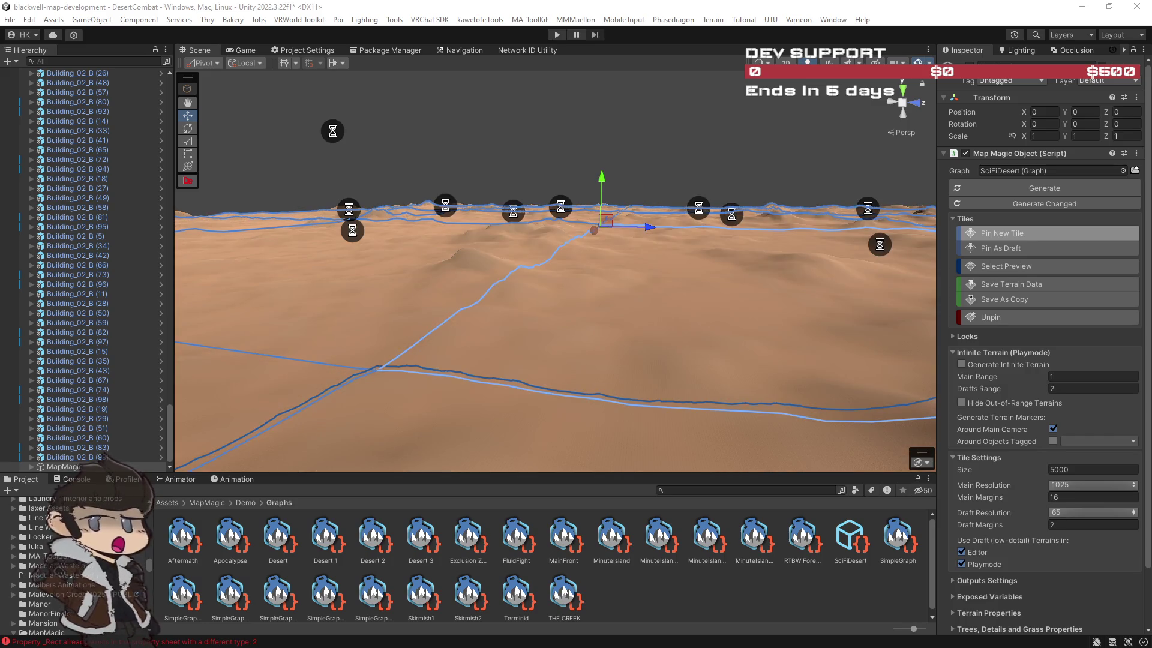
pyautogui.moveTo(838, 407)
pyautogui.mouseDown()
pyautogui.moveTo(663, 362)
pyautogui.moveTo(773, 375)
pyautogui.moveTo(771, 391)
pyautogui.moveTo(810, 371)
pyautogui.moveTo(808, 352)
pyautogui.moveTo(753, 327)
pyautogui.moveTo(854, 365)
pyautogui.moveTo(756, 406)
pyautogui.moveTo(548, 382)
pyautogui.moveTo(694, 398)
pyautogui.moveTo(490, 411)
pyautogui.moveTo(635, 419)
pyautogui.mouseUp()
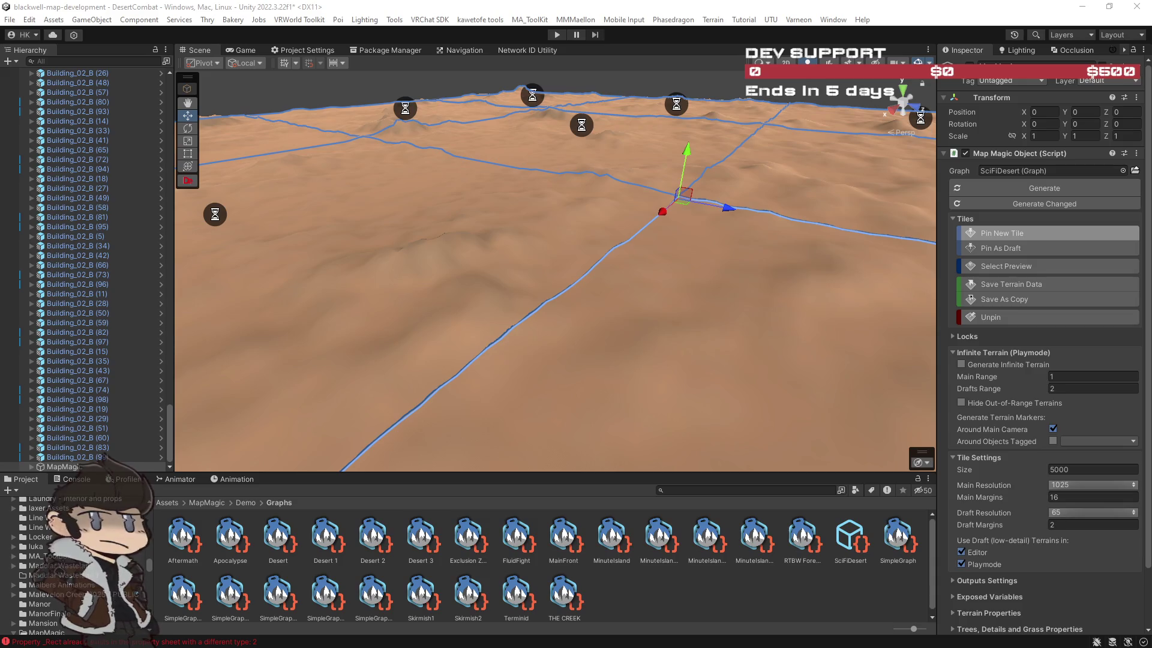
pyautogui.moveTo(736, 330)
pyautogui.mouseDown()
pyautogui.moveTo(948, 325)
pyautogui.moveTo(869, 312)
pyautogui.moveTo(806, 280)
pyautogui.moveTo(346, 314)
pyautogui.moveTo(157, 314)
pyautogui.moveTo(995, 329)
pyautogui.moveTo(804, 320)
pyautogui.moveTo(811, 243)
pyautogui.moveTo(493, 261)
pyautogui.mouseUp()
pyautogui.press('Right')
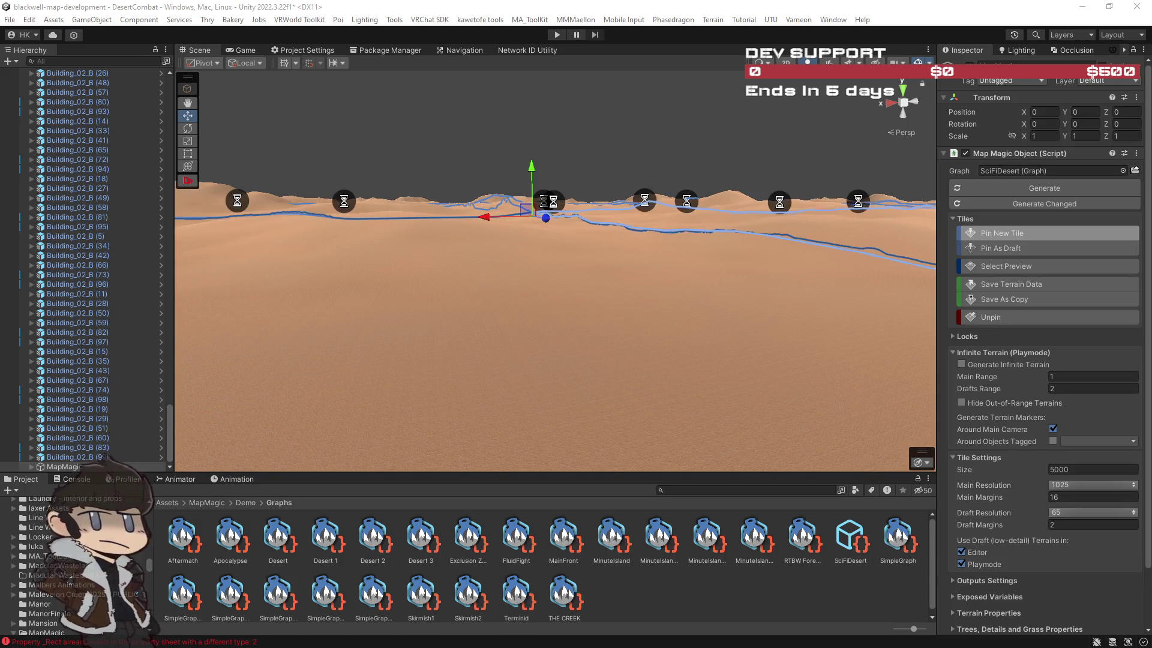
# Orbit and zoom over the hazy desert tiles, then click empty space to deselect the MapMagic object.
pyautogui.moveTo(653, 304)
pyautogui.mouseDown()
pyautogui.moveTo(923, 305)
pyautogui.moveTo(800, 327)
pyautogui.moveTo(1131, 339)
pyautogui.moveTo(710, 339)
pyautogui.moveTo(193, 293)
pyautogui.moveTo(308, 283)
pyautogui.moveTo(1141, 304)
pyautogui.moveTo(777, 238)
pyautogui.moveTo(784, 249)
pyautogui.moveTo(861, 238)
pyautogui.moveTo(522, 226)
pyautogui.moveTo(507, 258)
pyautogui.moveTo(434, 277)
pyautogui.moveTo(418, 300)
pyautogui.mouseUp()
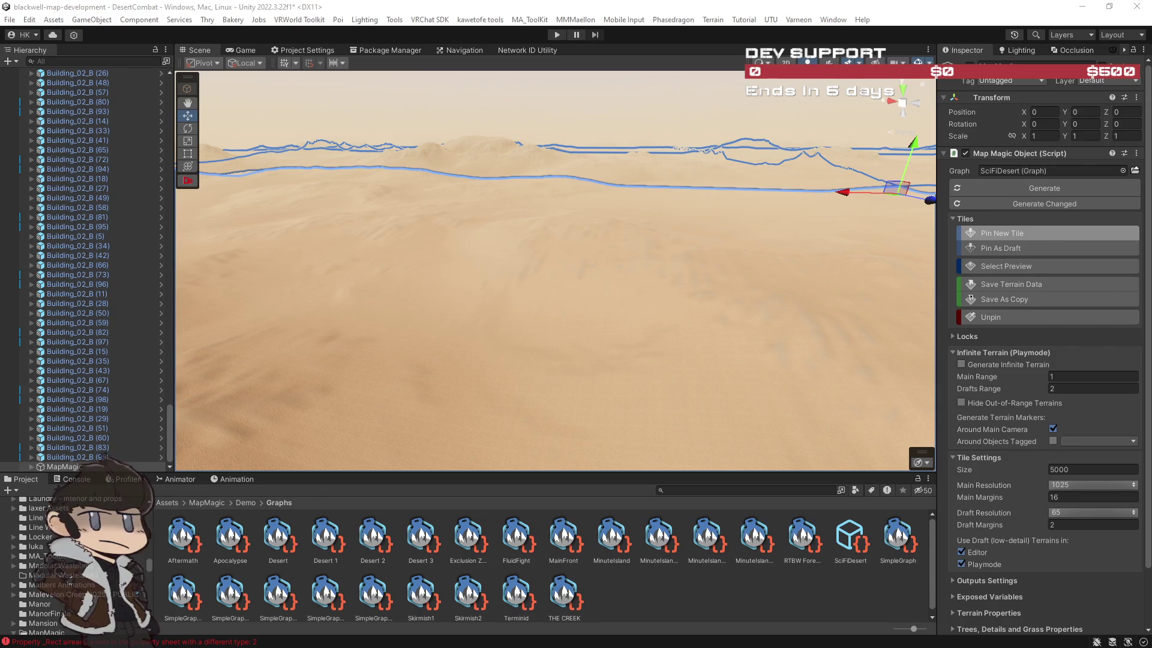
pyautogui.moveTo(803, 277); pyautogui.dragTo(457, 278)
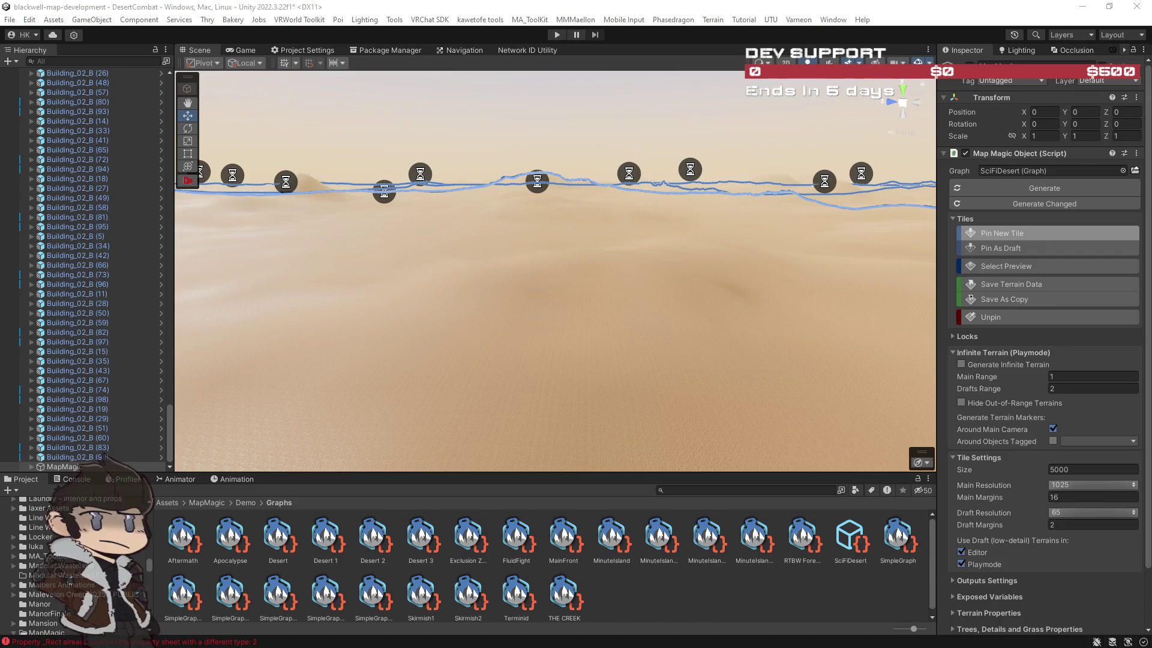
pyautogui.moveTo(756, 344); pyautogui.dragTo(491, 341)
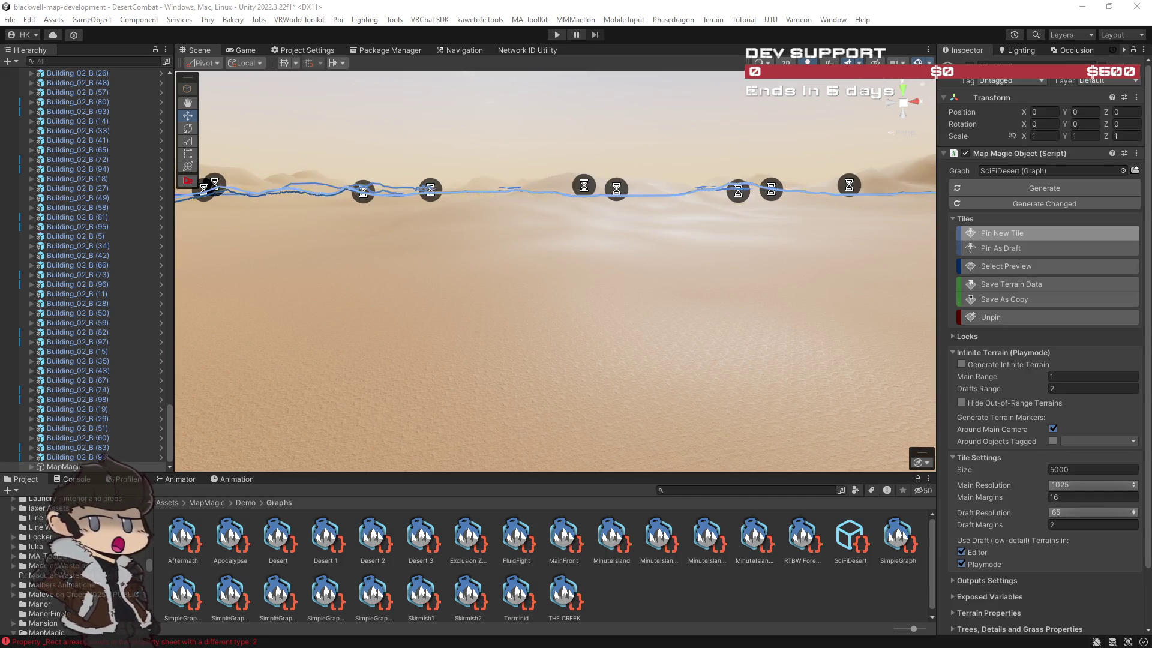
pyautogui.moveTo(629, 215)
pyautogui.mouseDown()
pyautogui.moveTo(771, 265)
pyautogui.moveTo(777, 277)
pyautogui.moveTo(868, 288)
pyautogui.mouseUp()
pyautogui.scroll(3, 868, 288)
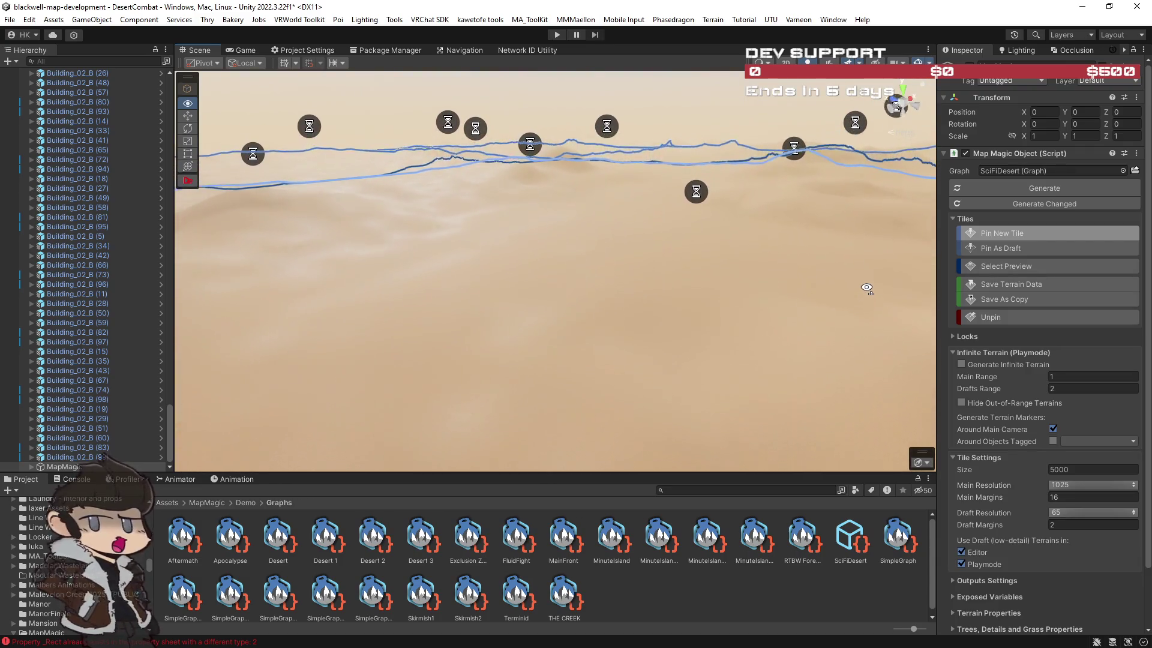
pyautogui.moveTo(708, 234)
pyautogui.mouseDown()
pyautogui.moveTo(910, 313)
pyautogui.moveTo(283, 253)
pyautogui.moveTo(201, 262)
pyautogui.moveTo(176, 216)
pyautogui.moveTo(375, 195)
pyautogui.moveTo(212, 240)
pyautogui.moveTo(1090, 259)
pyautogui.moveTo(985, 247)
pyautogui.moveTo(771, 250)
pyautogui.moveTo(694, 264)
pyautogui.moveTo(802, 275)
pyautogui.moveTo(864, 264)
pyautogui.moveTo(917, 186)
pyautogui.mouseUp()
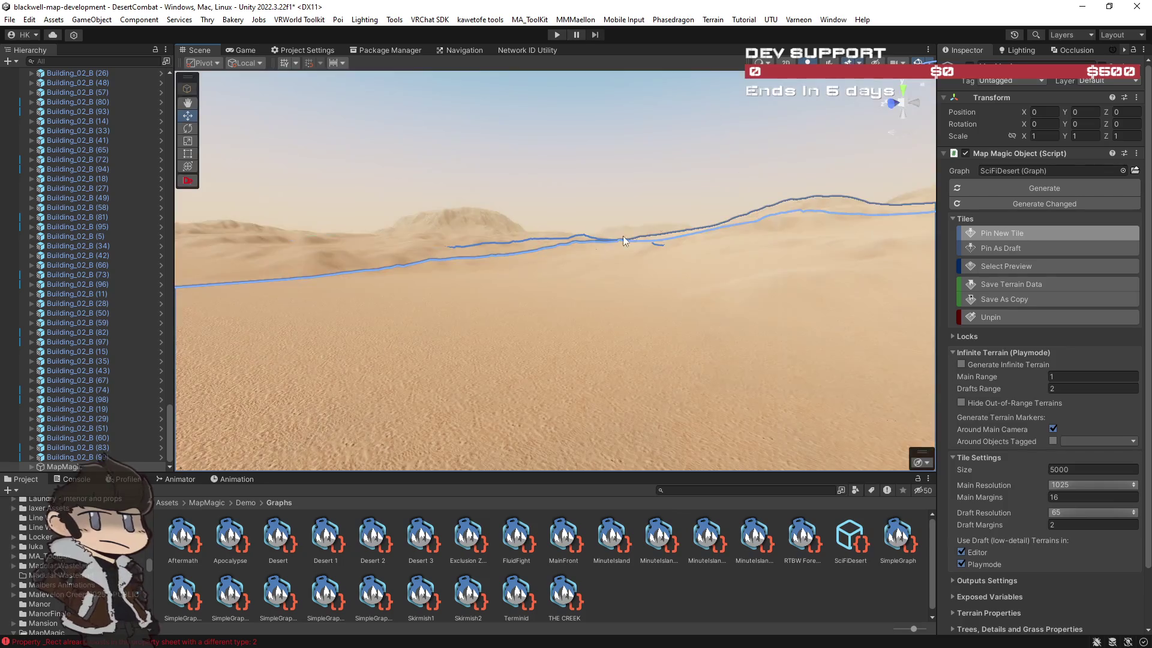
pyautogui.click(667, 355)
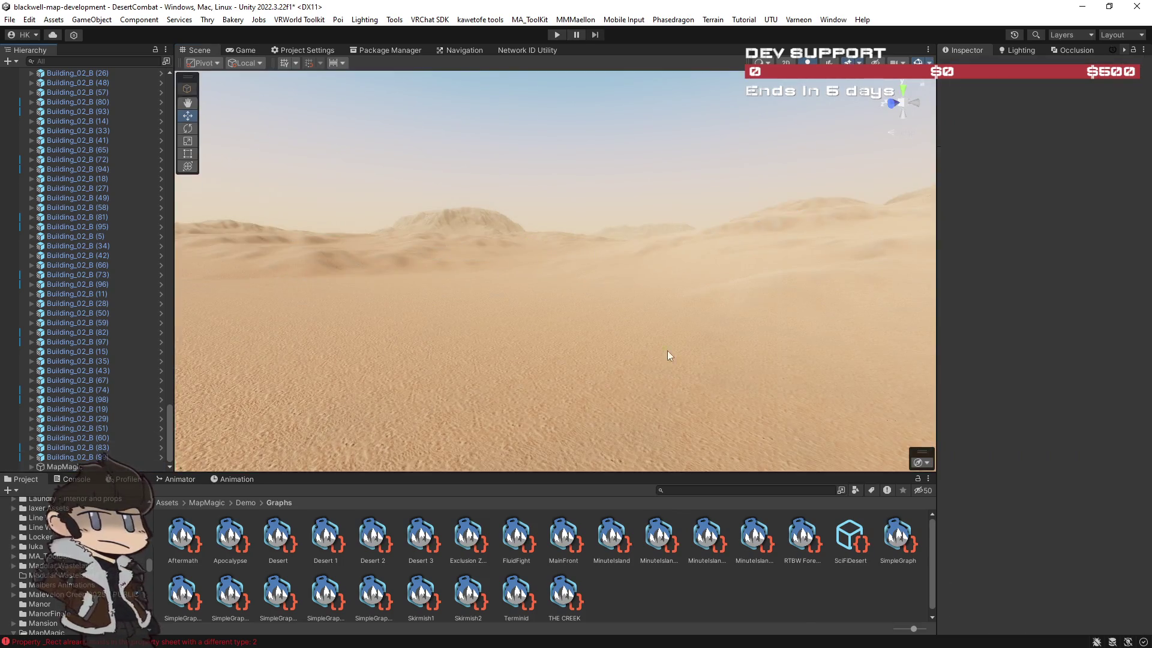
# Fly toward the mountain, turn off scene fog and skybox, and fly across the fogless desert.
pyautogui.press('w')
pyautogui.moveTo(730, 340)
pyautogui.mouseDown()
pyautogui.moveTo(764, 337)
pyautogui.moveTo(592, 334)
pyautogui.moveTo(785, 331)
pyautogui.moveTo(962, 348)
pyautogui.mouseUp()
pyautogui.moveTo(1056, 340)
pyautogui.mouseDown()
pyautogui.moveTo(1075, 333)
pyautogui.moveTo(1089, 348)
pyautogui.moveTo(1014, 359)
pyautogui.moveTo(1121, 345)
pyautogui.moveTo(1027, 334)
pyautogui.moveTo(1082, 340)
pyautogui.mouseUp()
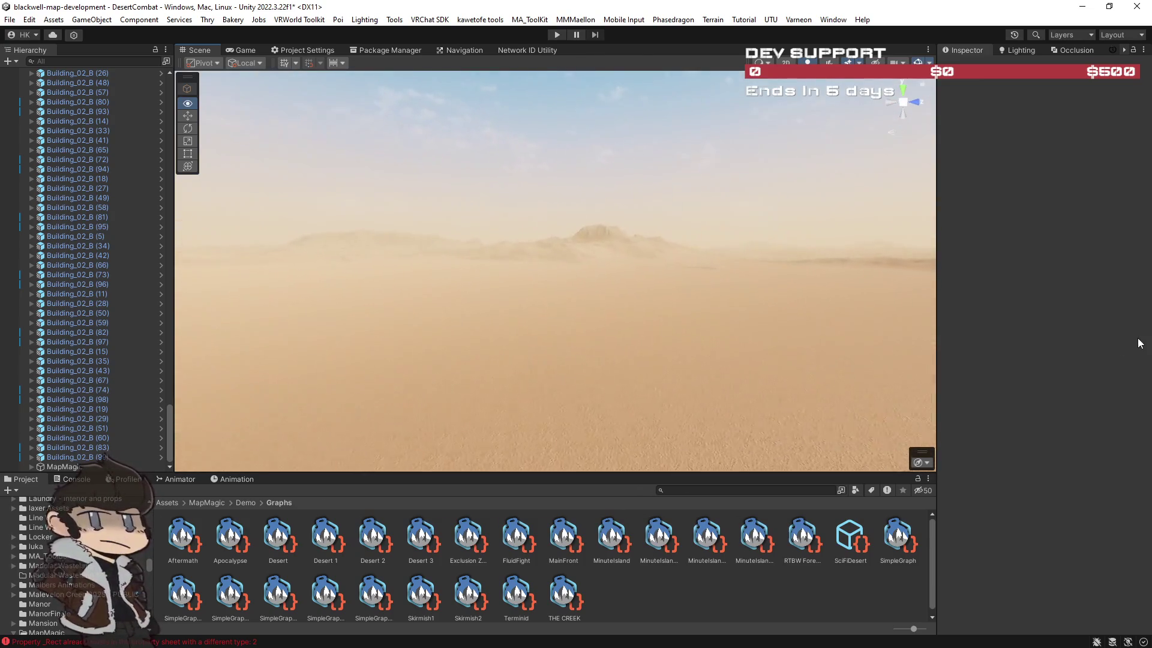
pyautogui.moveTo(77, 342)
pyautogui.mouseDown()
pyautogui.moveTo(133, 347)
pyautogui.moveTo(145, 353)
pyautogui.moveTo(138, 364)
pyautogui.moveTo(121, 361)
pyautogui.moveTo(381, 378)
pyautogui.moveTo(527, 372)
pyautogui.moveTo(333, 367)
pyautogui.moveTo(468, 365)
pyautogui.moveTo(414, 378)
pyautogui.moveTo(144, 338)
pyautogui.moveTo(214, 369)
pyautogui.moveTo(505, 227)
pyautogui.mouseUp()
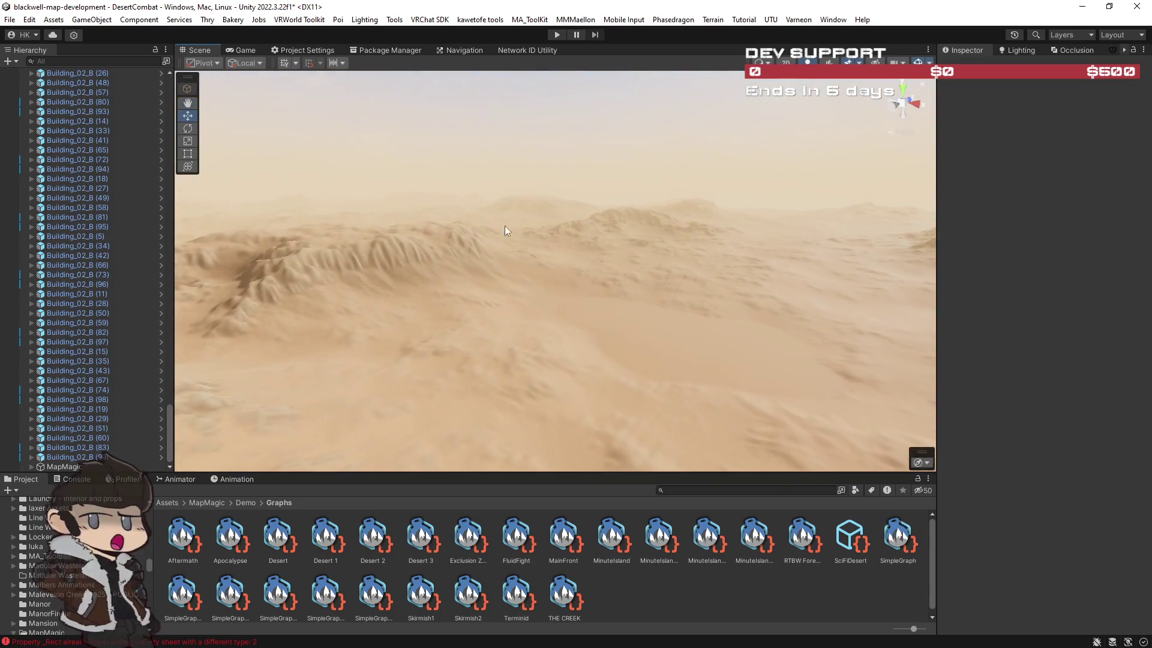
pyautogui.click(848, 62)
pyautogui.moveTo(637, 282)
pyautogui.mouseDown()
pyautogui.moveTo(809, 311)
pyautogui.moveTo(102, 291)
pyautogui.moveTo(236, 296)
pyautogui.moveTo(311, 268)
pyautogui.moveTo(285, 241)
pyautogui.moveTo(226, 236)
pyautogui.moveTo(186, 246)
pyautogui.moveTo(196, 316)
pyautogui.moveTo(180, 326)
pyautogui.moveTo(1075, 328)
pyautogui.moveTo(594, 326)
pyautogui.moveTo(777, 335)
pyautogui.moveTo(848, 244)
pyautogui.mouseUp()
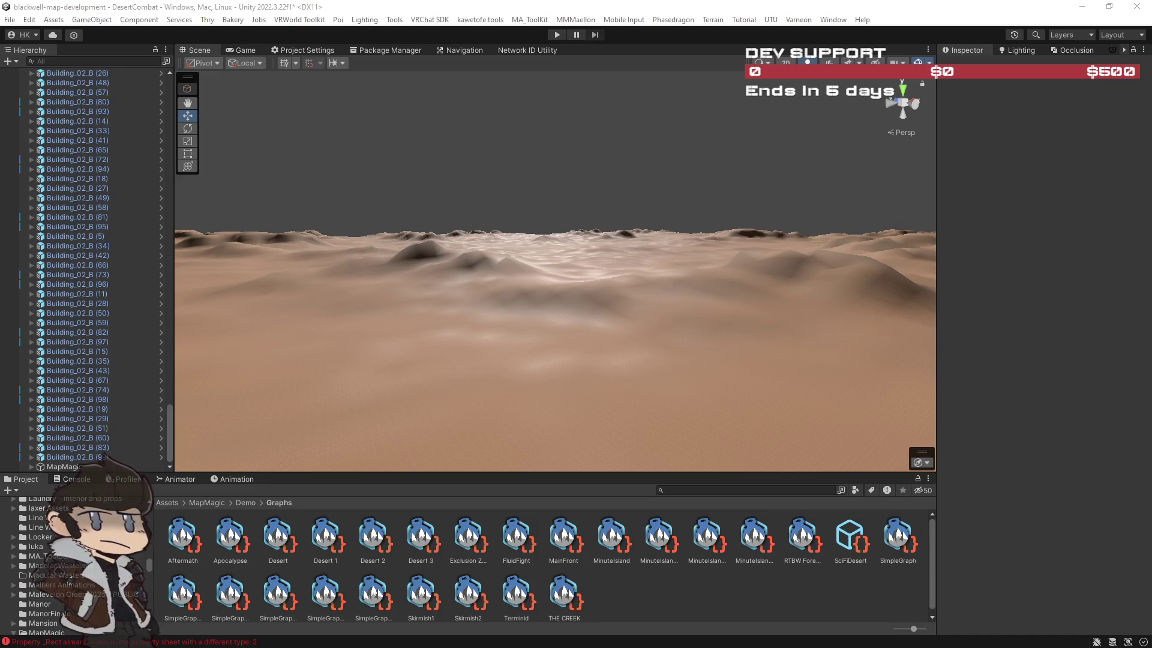
# Orbit over the fogless desert terrain, viewing the rocky ridges from several angles.
pyautogui.moveTo(735, 322); pyautogui.dragTo(897, 336)
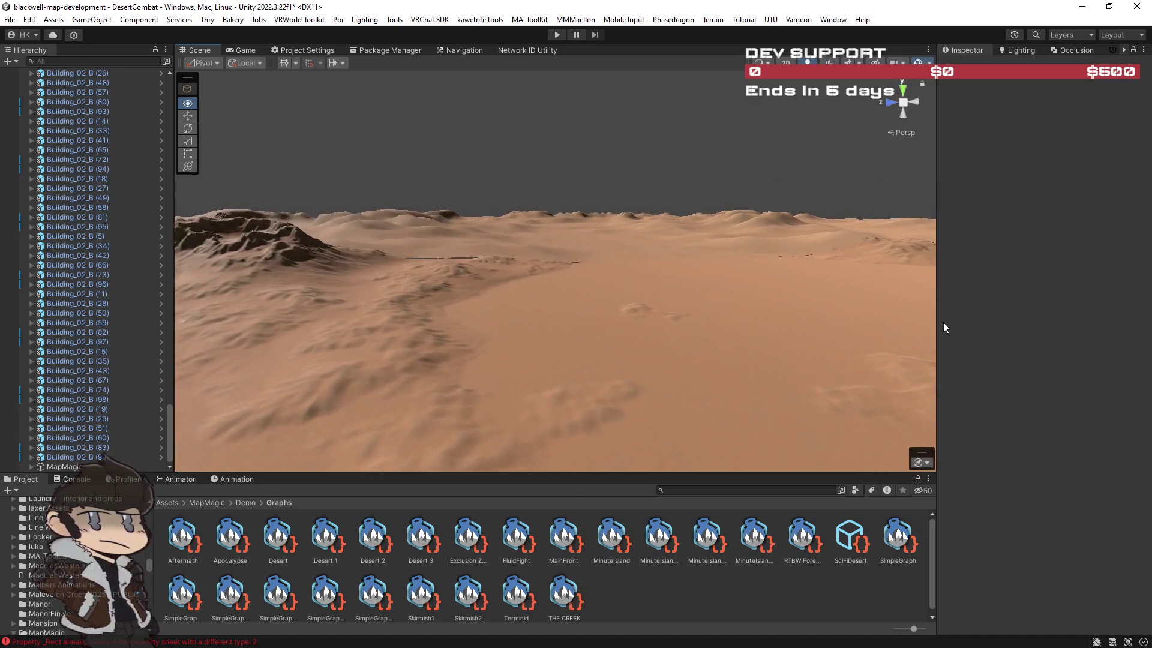
pyautogui.moveTo(180, 365); pyautogui.dragTo(717, 401)
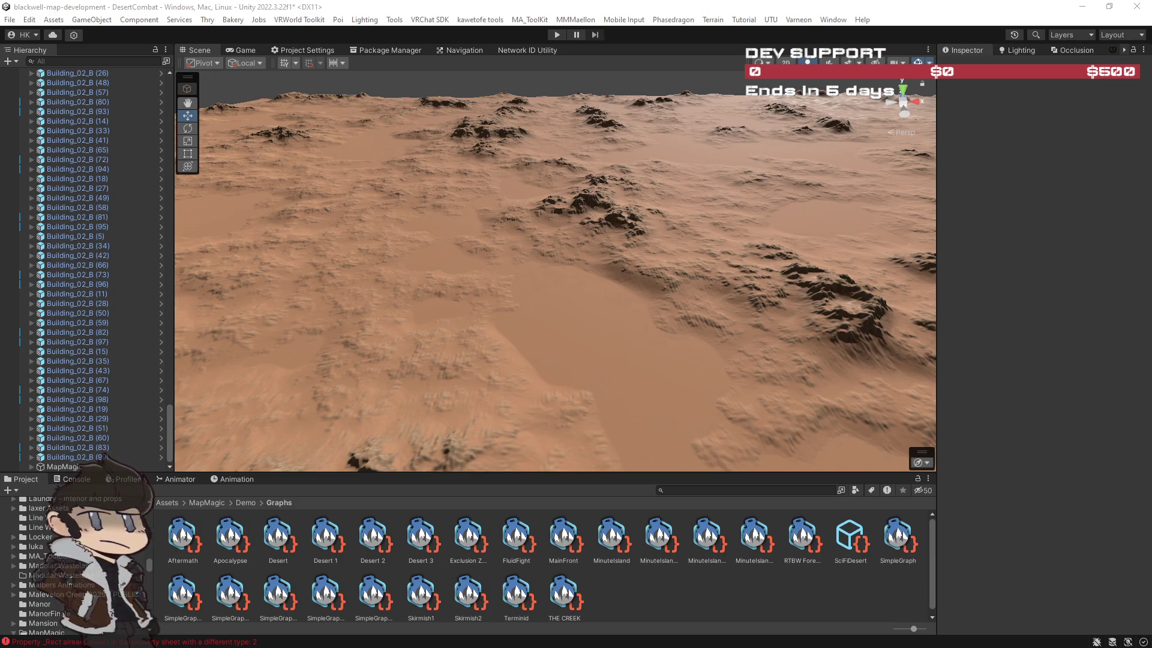
pyautogui.moveTo(670, 363)
pyautogui.mouseDown()
pyautogui.moveTo(743, 362)
pyautogui.moveTo(679, 347)
pyautogui.moveTo(636, 372)
pyautogui.moveTo(822, 358)
pyautogui.moveTo(946, 380)
pyautogui.moveTo(800, 360)
pyautogui.moveTo(663, 360)
pyautogui.moveTo(571, 319)
pyautogui.moveTo(570, 280)
pyautogui.moveTo(632, 262)
pyautogui.moveTo(545, 262)
pyautogui.moveTo(1046, 334)
pyautogui.mouseUp()
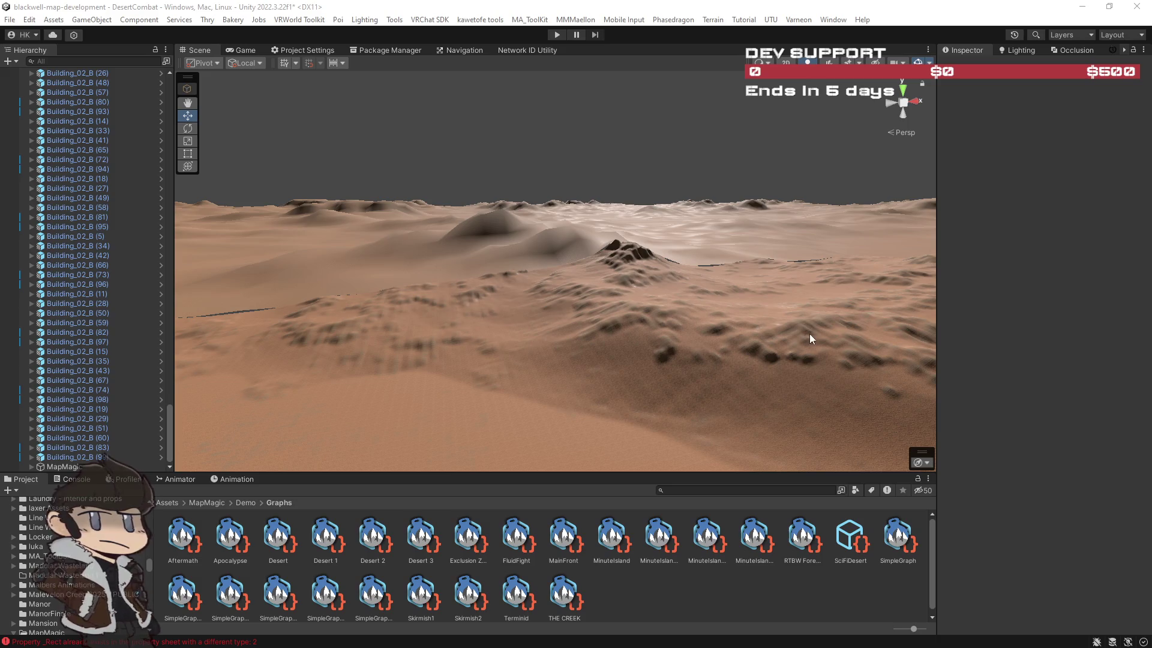
pyautogui.moveTo(665, 326); pyautogui.dragTo(856, 326)
pyautogui.moveTo(930, 348)
pyautogui.mouseDown()
pyautogui.moveTo(800, 342)
pyautogui.moveTo(622, 368)
pyautogui.moveTo(417, 362)
pyautogui.moveTo(400, 379)
pyautogui.moveTo(192, 378)
pyautogui.moveTo(118, 361)
pyautogui.moveTo(77, 337)
pyautogui.moveTo(1133, 324)
pyautogui.moveTo(1016, 293)
pyautogui.moveTo(797, 305)
pyautogui.moveTo(848, 319)
pyautogui.moveTo(808, 300)
pyautogui.mouseUp()
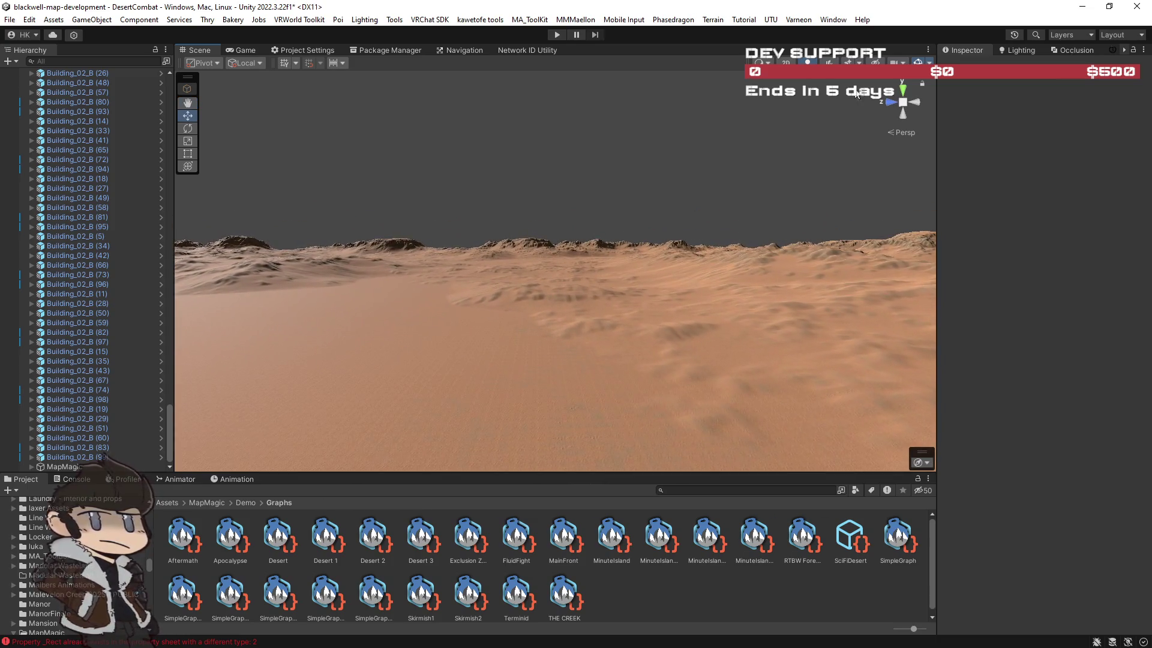
pyautogui.moveTo(690, 264); pyautogui.dragTo(693, 266)
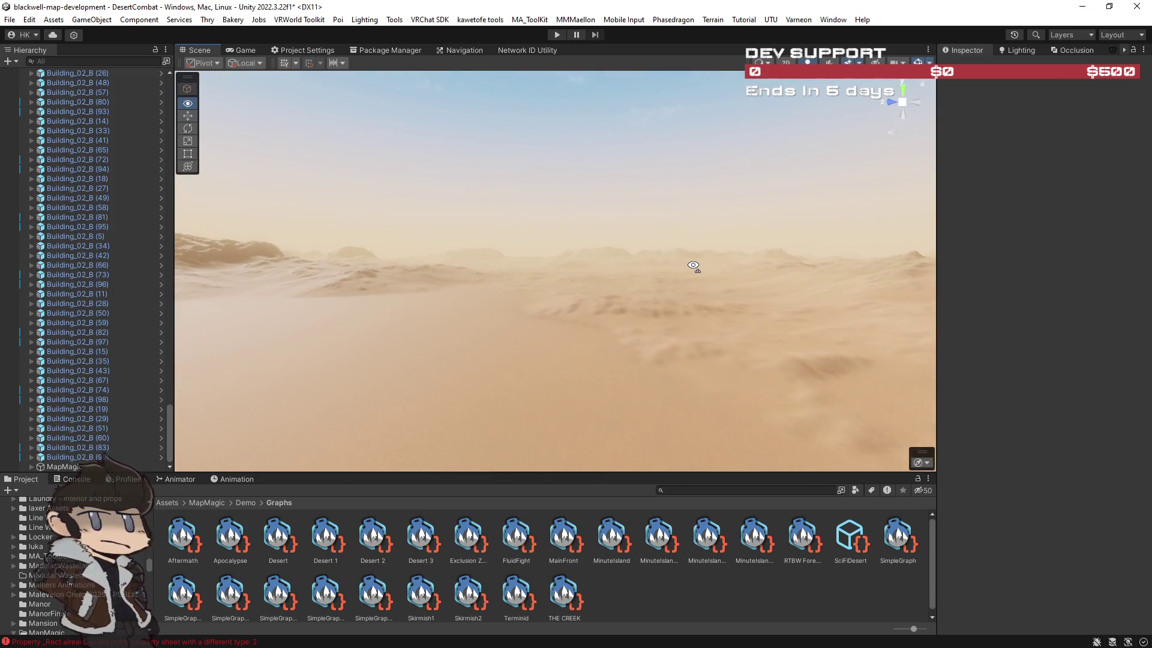
# Look around the hazy dunes from several angles, then select the MapMagic terrain object.
pyautogui.moveTo(589, 264)
pyautogui.mouseDown()
pyautogui.moveTo(553, 303)
pyautogui.moveTo(502, 288)
pyautogui.moveTo(647, 278)
pyautogui.moveTo(501, 252)
pyautogui.moveTo(455, 276)
pyautogui.moveTo(479, 268)
pyautogui.moveTo(393, 260)
pyautogui.mouseUp()
pyautogui.moveTo(381, 263)
pyautogui.mouseDown()
pyautogui.moveTo(295, 253)
pyautogui.moveTo(310, 271)
pyautogui.moveTo(252, 254)
pyautogui.moveTo(216, 261)
pyautogui.mouseUp()
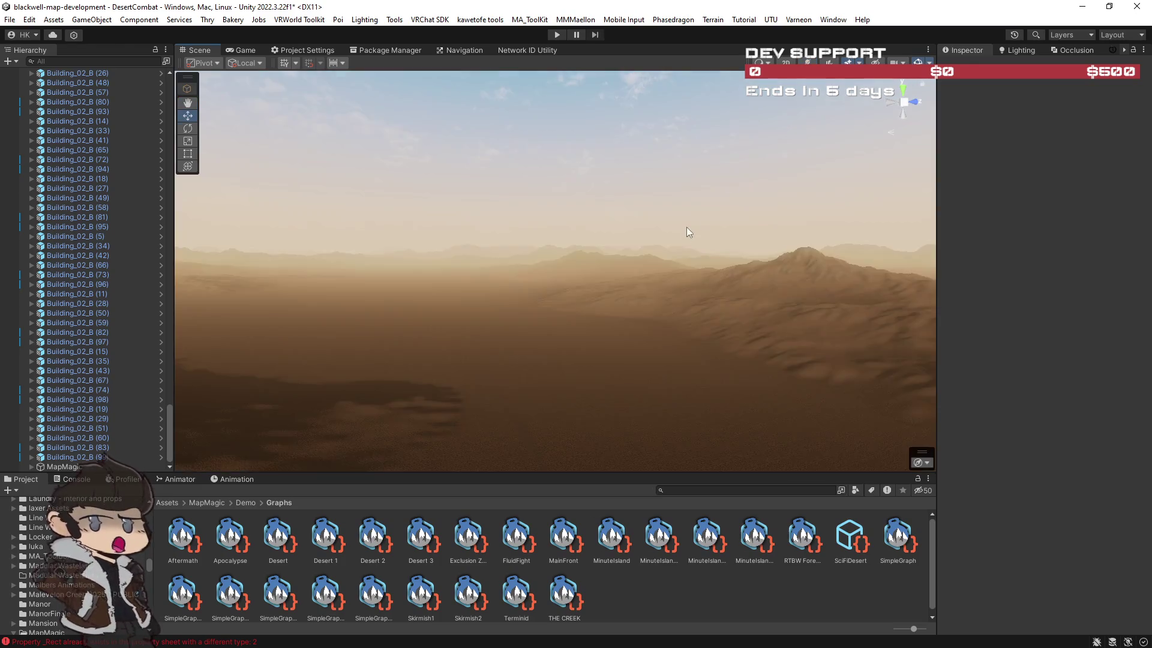
pyautogui.moveTo(734, 183)
pyautogui.mouseDown()
pyautogui.moveTo(650, 295)
pyautogui.moveTo(769, 267)
pyautogui.moveTo(846, 296)
pyautogui.moveTo(624, 318)
pyautogui.moveTo(403, 303)
pyautogui.moveTo(815, 352)
pyautogui.moveTo(454, 334)
pyautogui.mouseUp()
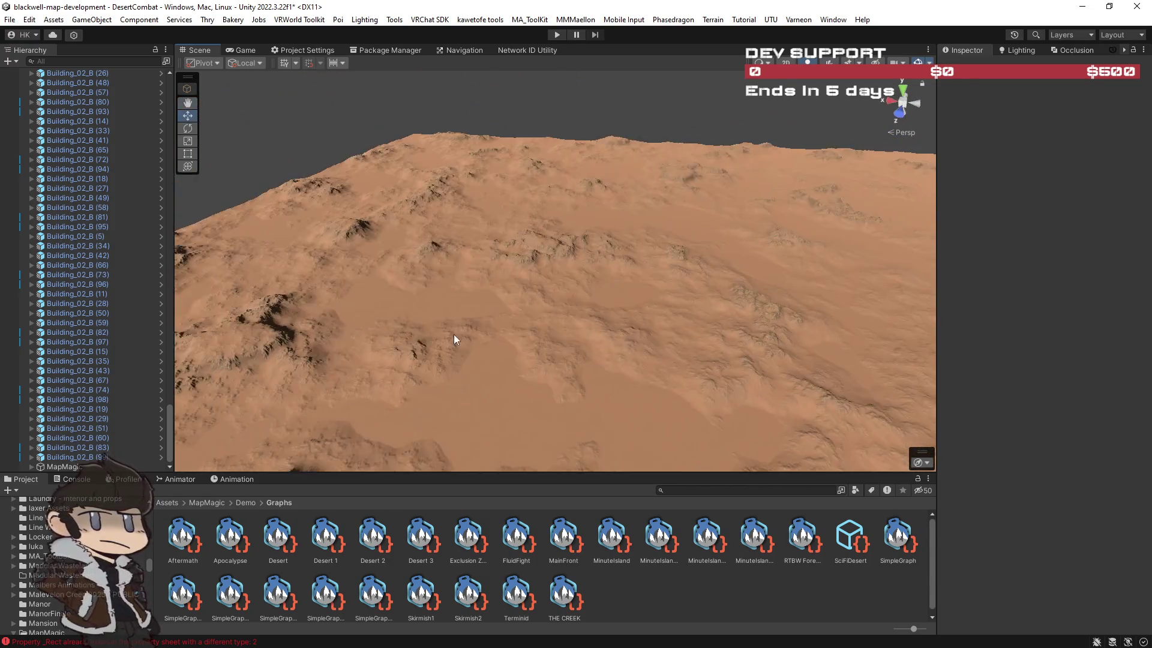
pyautogui.click(635, 323)
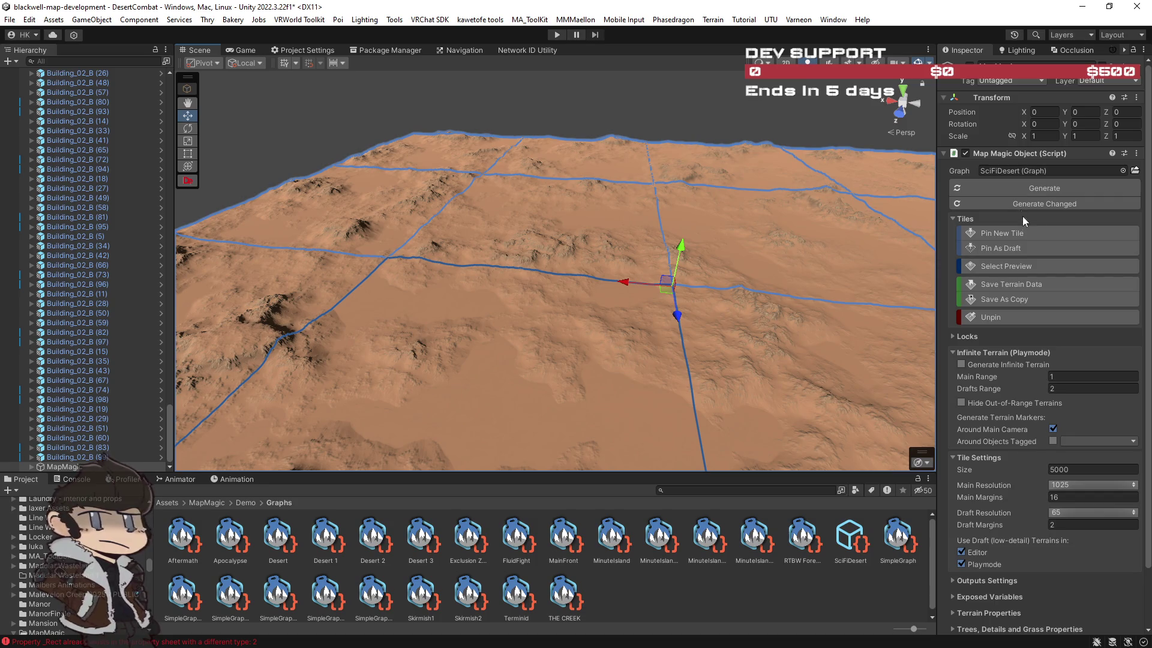
# Pin a new tile to the SciFiDesert terrain, keeping Main Resolution at 1025.
pyautogui.moveTo(870, 246)
pyautogui.mouseDown()
pyautogui.moveTo(816, 278)
pyautogui.moveTo(798, 258)
pyautogui.moveTo(950, 249)
pyautogui.moveTo(804, 219)
pyautogui.mouseUp()
pyautogui.click(804, 219)
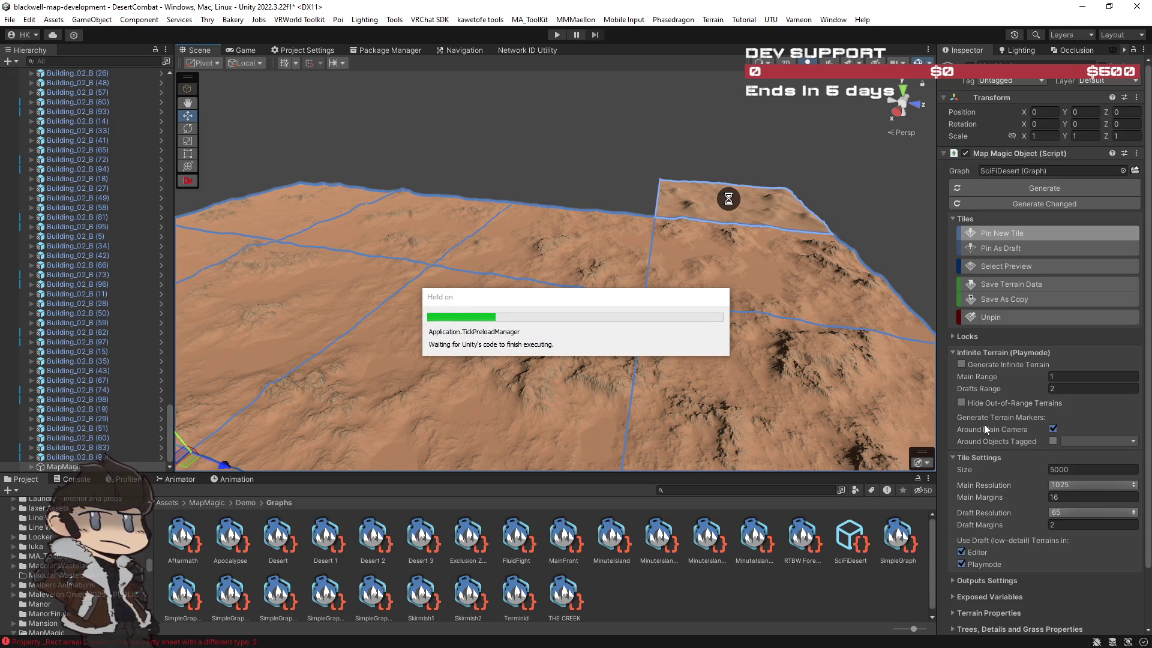
pyautogui.click(1088, 484)
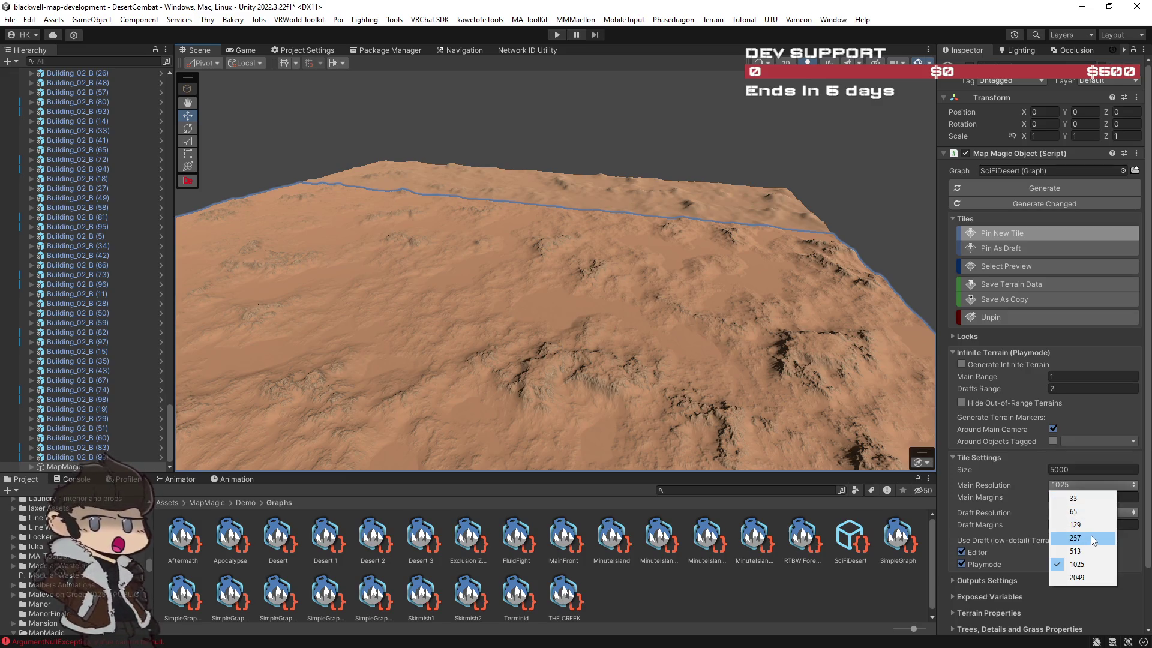
pyautogui.rightClick(725, 350)
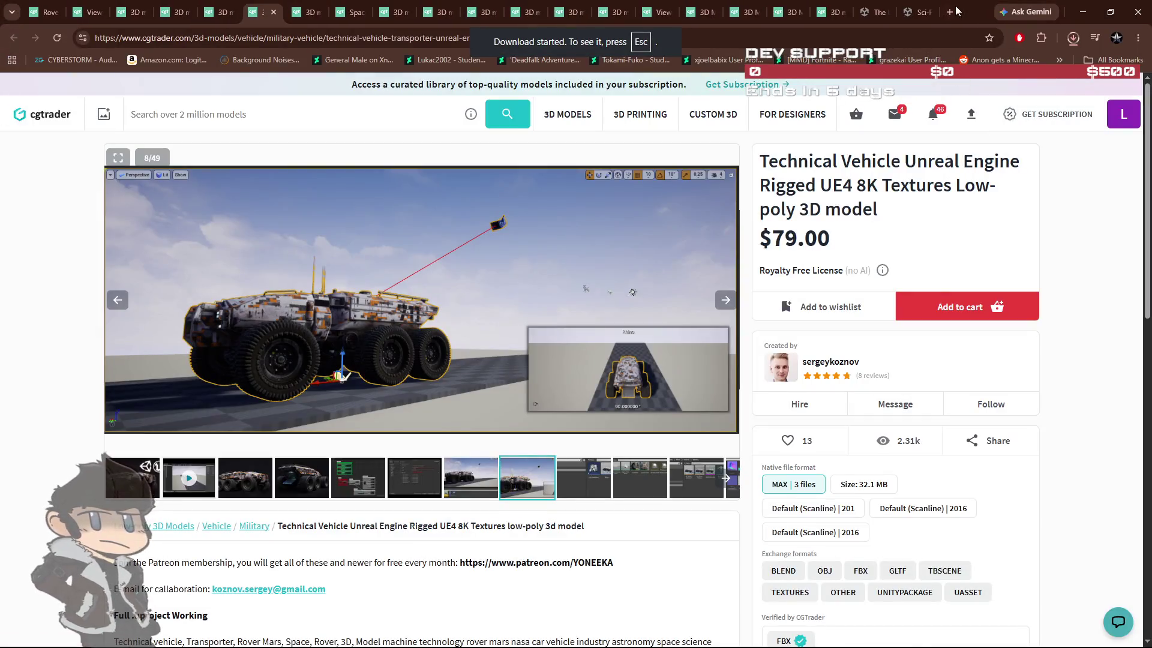
# Leave Chrome and bring the Unity Editor back into view.
pyautogui.hotkey('alt', 'Tab')
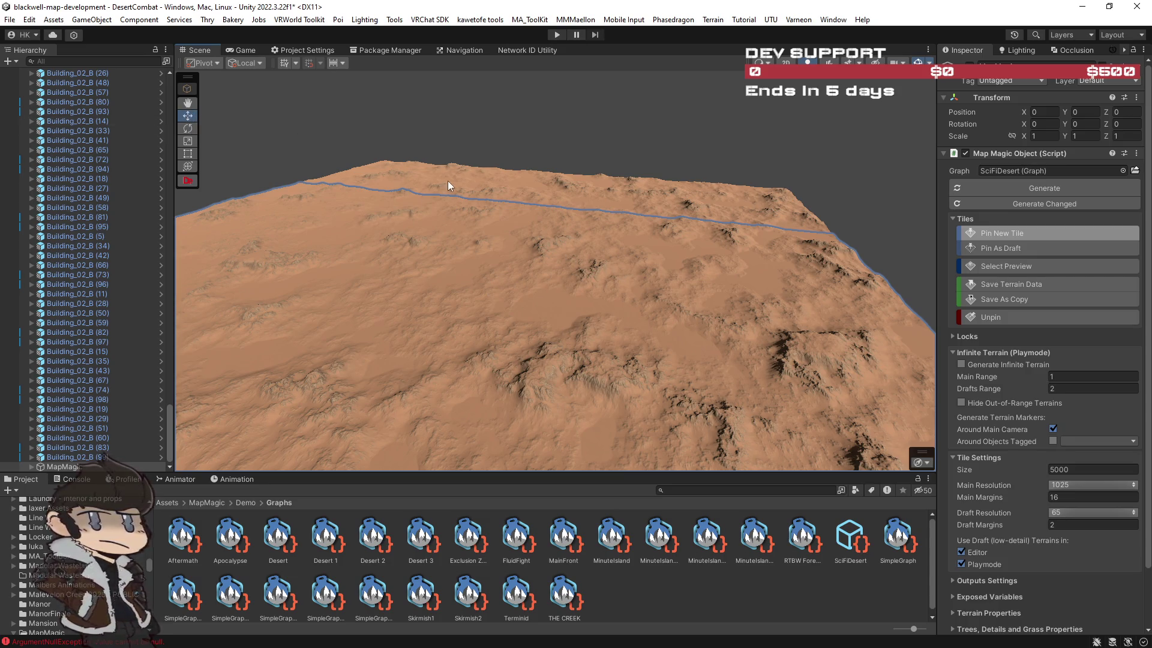
pyautogui.moveTo(450, 184); pyautogui.dragTo(245, 142)
pyautogui.moveTo(407, 173); pyautogui.dragTo(586, 249)
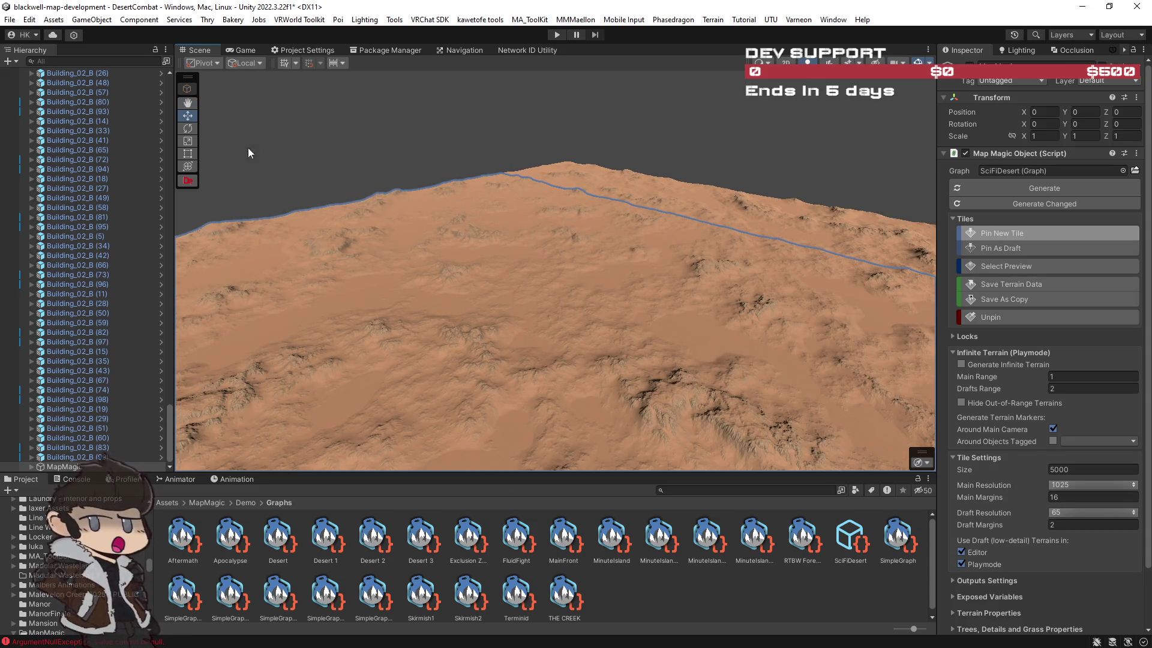
pyautogui.click(190, 104)
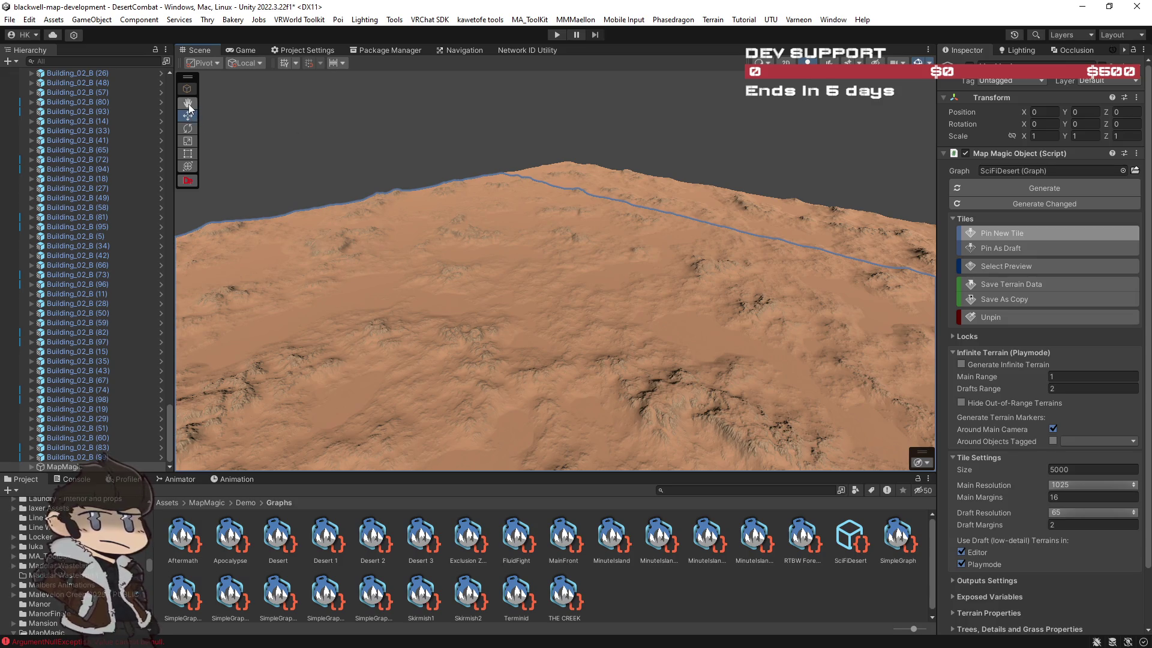
pyautogui.rightClick(552, 265)
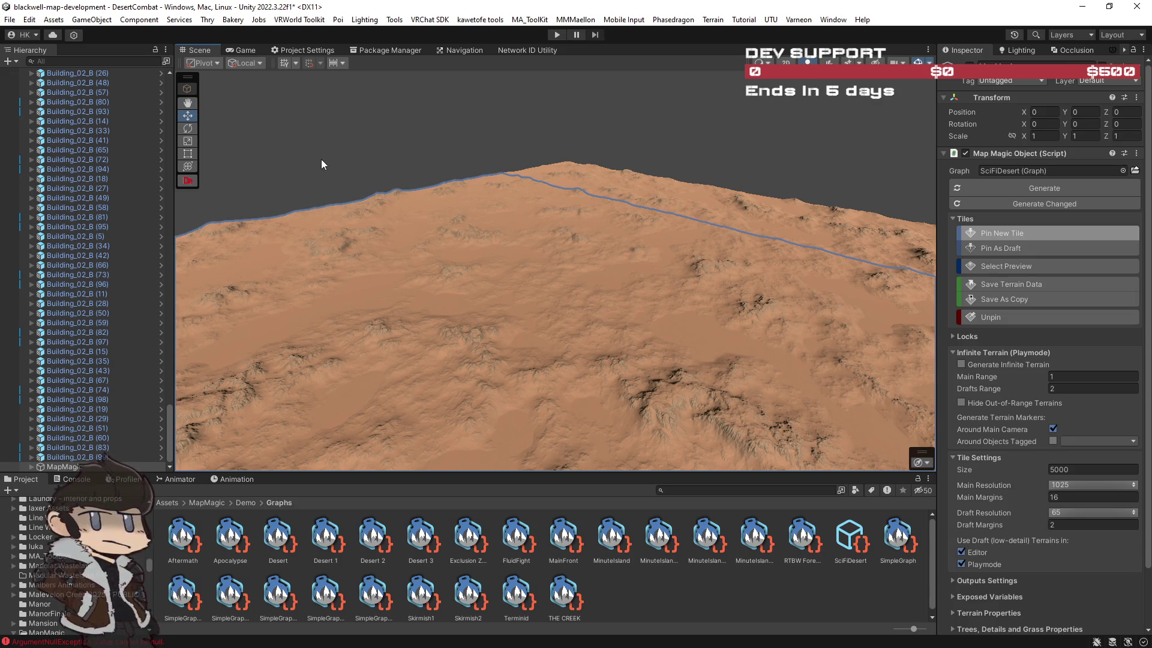
pyautogui.click(92, 334)
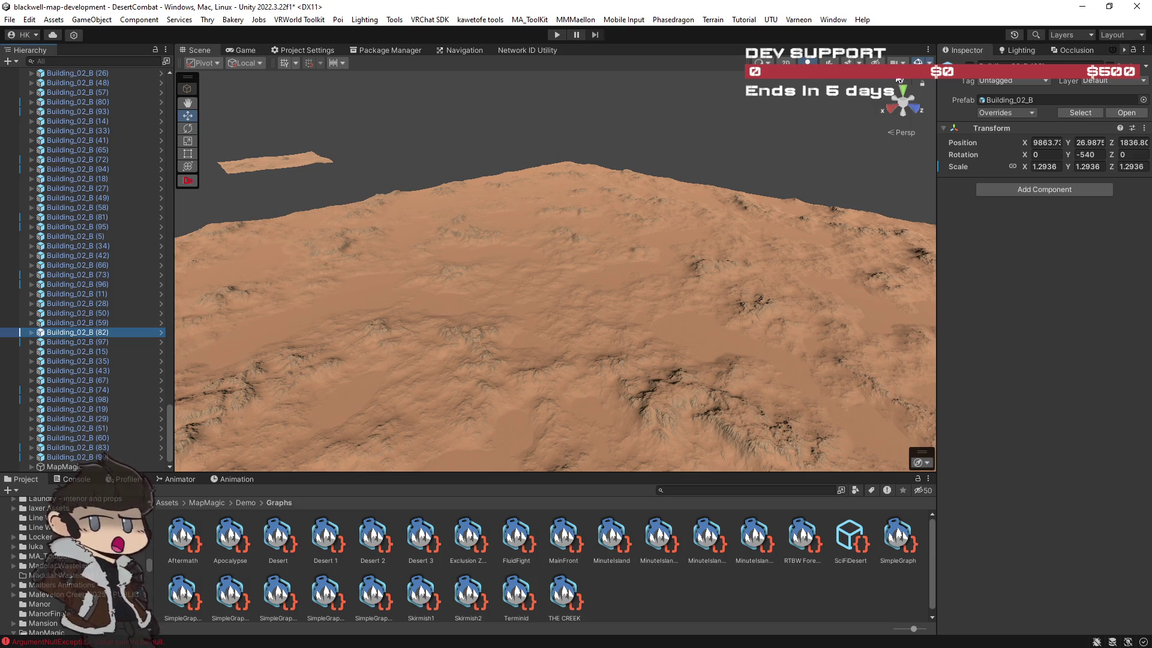
pyautogui.moveTo(322, 174)
pyautogui.mouseDown()
pyautogui.moveTo(552, 200)
pyautogui.moveTo(498, 196)
pyautogui.moveTo(505, 176)
pyautogui.moveTo(563, 201)
pyautogui.moveTo(549, 216)
pyautogui.moveTo(543, 200)
pyautogui.mouseUp()
pyautogui.click(85, 468)
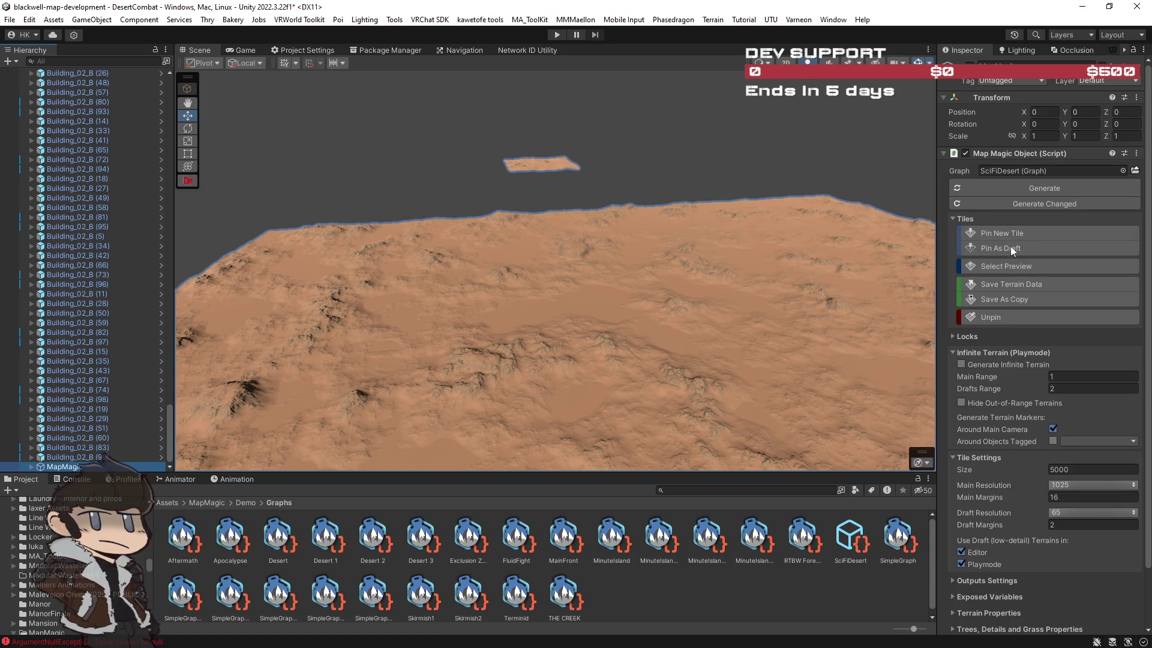
pyautogui.moveTo(539, 163)
pyautogui.mouseDown()
pyautogui.moveTo(918, 189)
pyautogui.moveTo(915, 233)
pyautogui.moveTo(699, 225)
pyautogui.moveTo(888, 205)
pyautogui.moveTo(883, 128)
pyautogui.mouseUp()
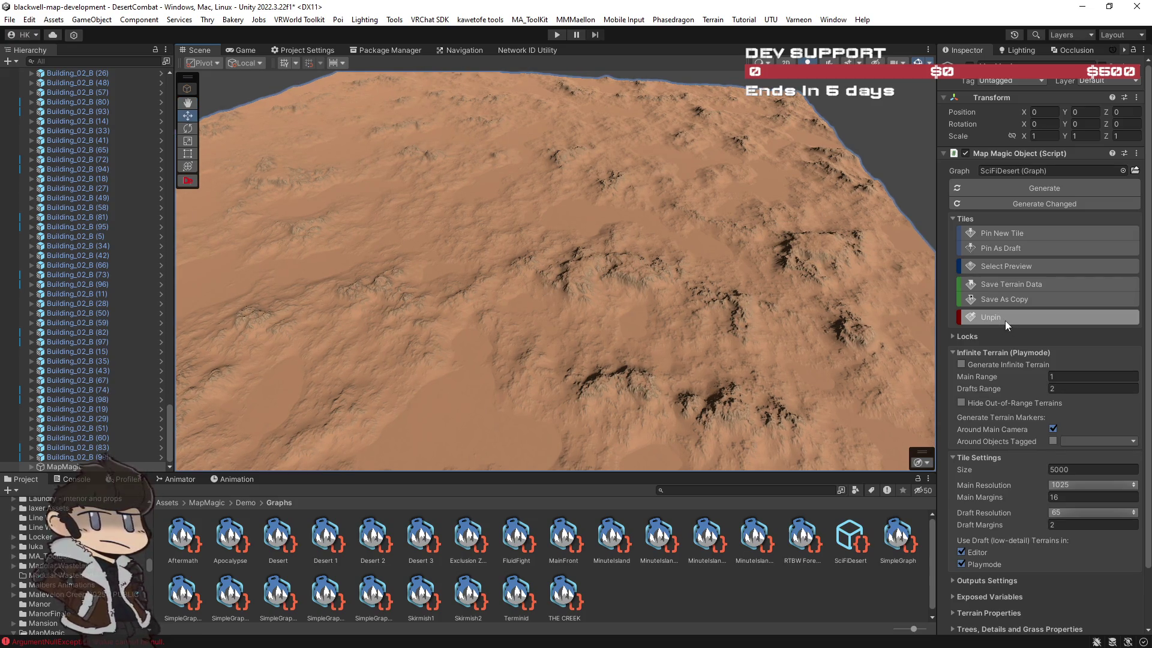
pyautogui.moveTo(764, 293)
pyautogui.mouseDown()
pyautogui.moveTo(906, 303)
pyautogui.moveTo(769, 401)
pyautogui.moveTo(593, 268)
pyautogui.moveTo(646, 200)
pyautogui.moveTo(638, 160)
pyautogui.moveTo(754, 184)
pyautogui.moveTo(618, 152)
pyautogui.mouseUp()
pyautogui.press('w')
pyautogui.press('w')
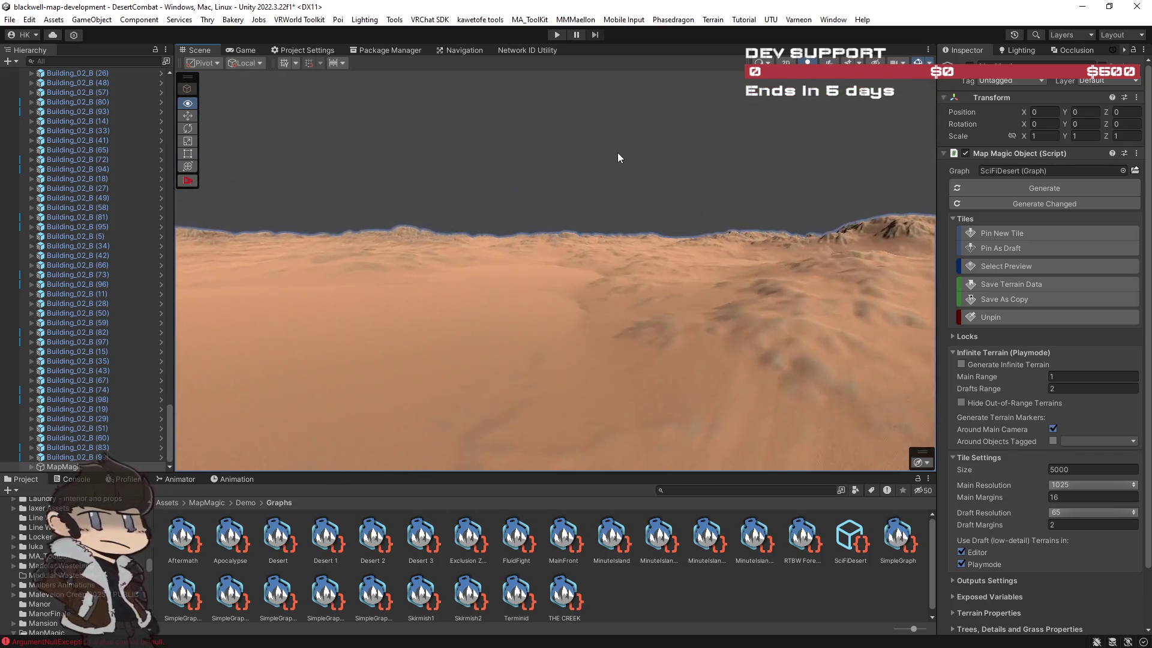
# Fly over the desert toward the mountains, deselect, and import the hover-tank update package.
pyautogui.press('w')
pyautogui.moveTo(617, 152)
pyautogui.mouseDown()
pyautogui.moveTo(591, 153)
pyautogui.moveTo(854, 166)
pyautogui.moveTo(812, 290)
pyautogui.moveTo(675, 228)
pyautogui.mouseUp()
pyautogui.click(713, 339)
pyautogui.moveTo(714, 339)
pyautogui.mouseDown()
pyautogui.moveTo(247, 329)
pyautogui.moveTo(299, 306)
pyautogui.moveTo(376, 303)
pyautogui.moveTo(139, 296)
pyautogui.moveTo(267, 308)
pyautogui.moveTo(142, 311)
pyautogui.mouseUp()
pyautogui.moveTo(30, 322)
pyautogui.mouseDown()
pyautogui.moveTo(1090, 308)
pyautogui.moveTo(694, 326)
pyautogui.moveTo(687, 311)
pyautogui.moveTo(704, 309)
pyautogui.moveTo(672, 314)
pyautogui.mouseUp()
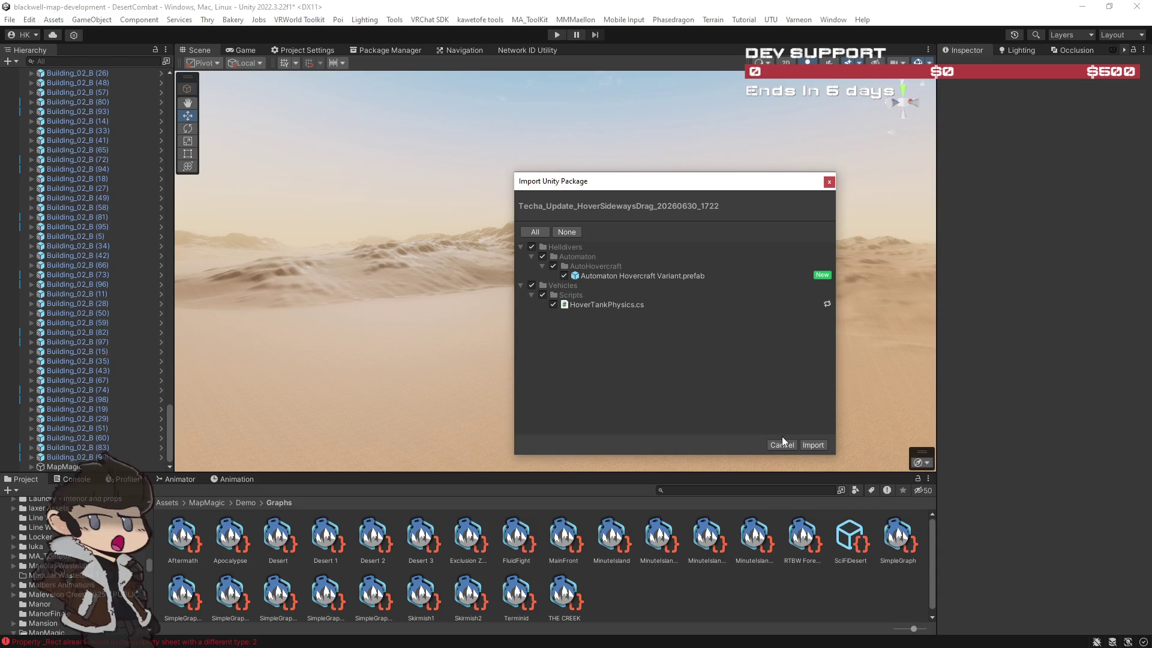
pyautogui.click(813, 444)
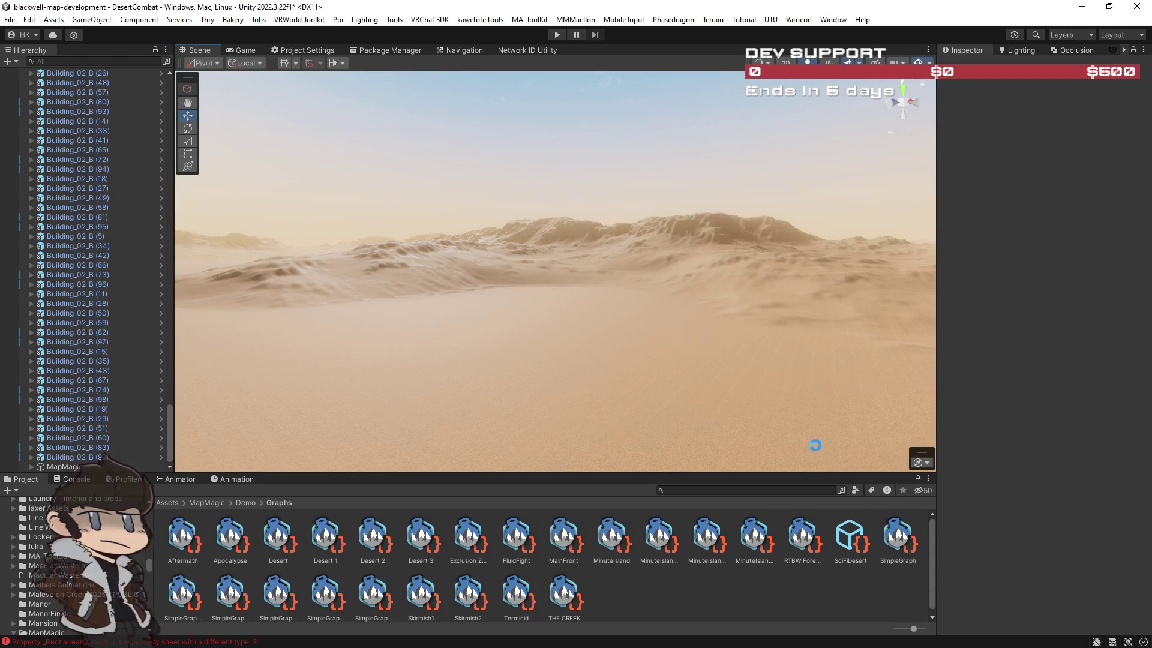
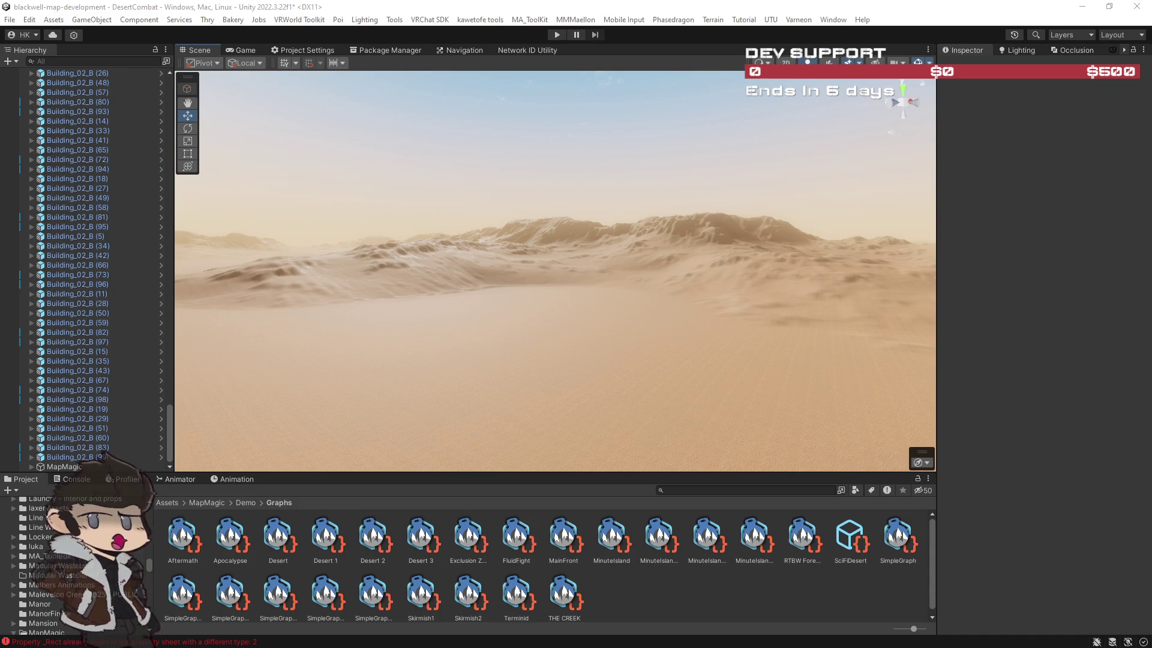
# Move the browser playing the "Driving without dampeners." video over the Unity editor.
pyautogui.moveTo(1151, 106)
pyautogui.mouseDown()
pyautogui.moveTo(1077, 106)
pyautogui.moveTo(854, 33)
pyautogui.mouseUp()
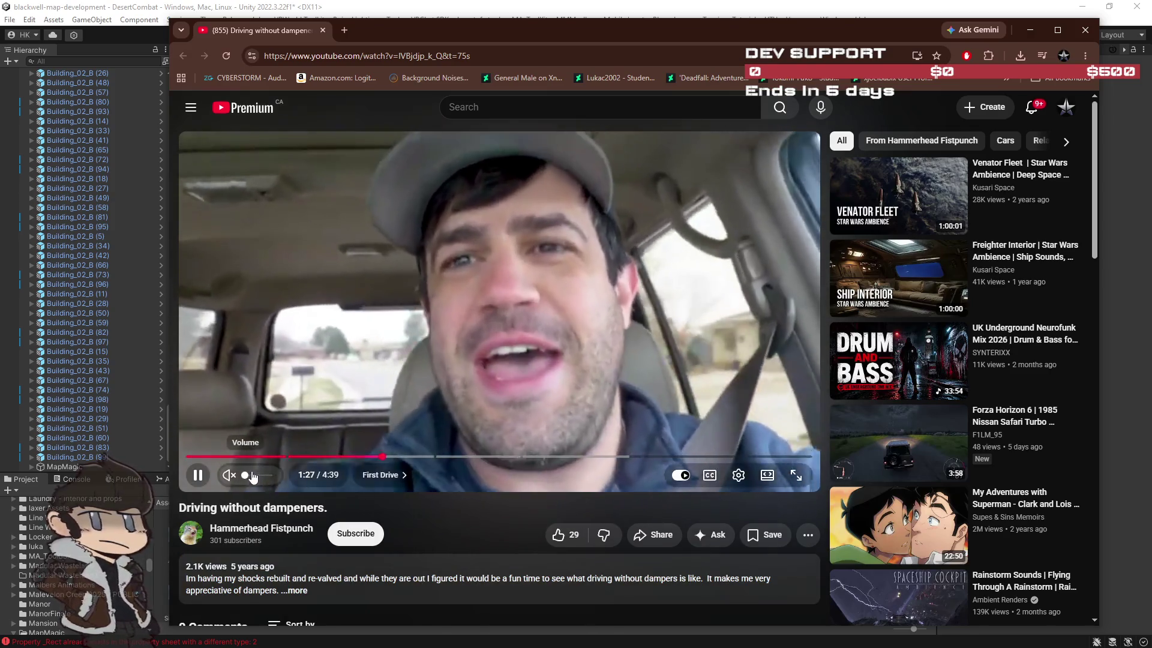
pyautogui.click(269, 477)
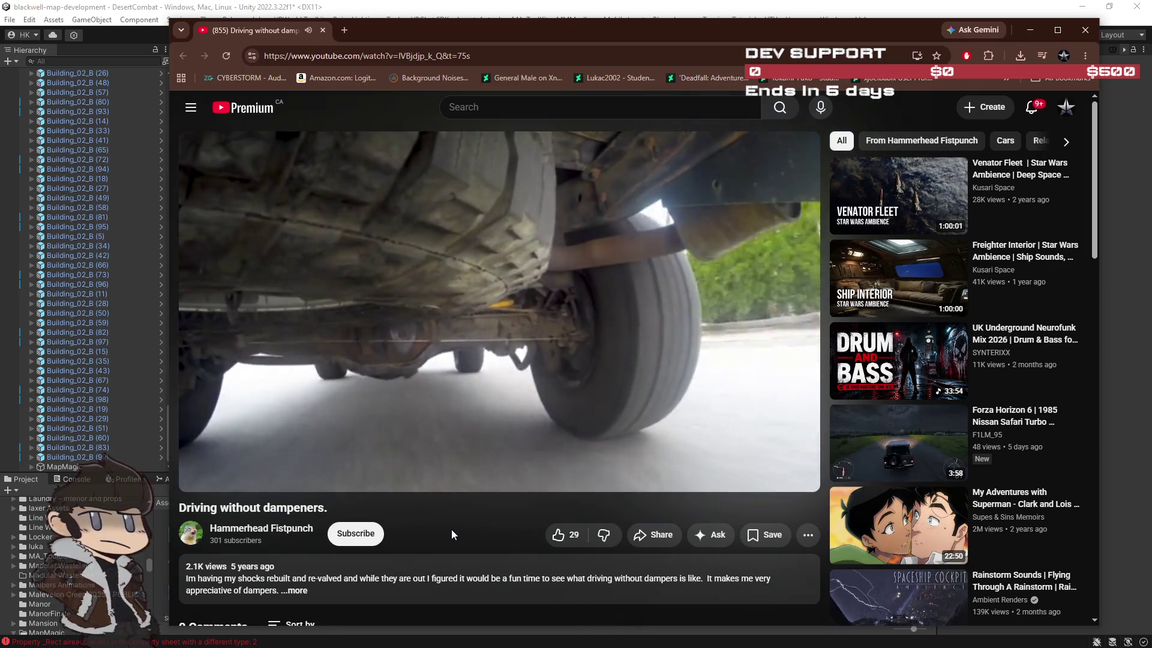
pyautogui.moveTo(482, 377)
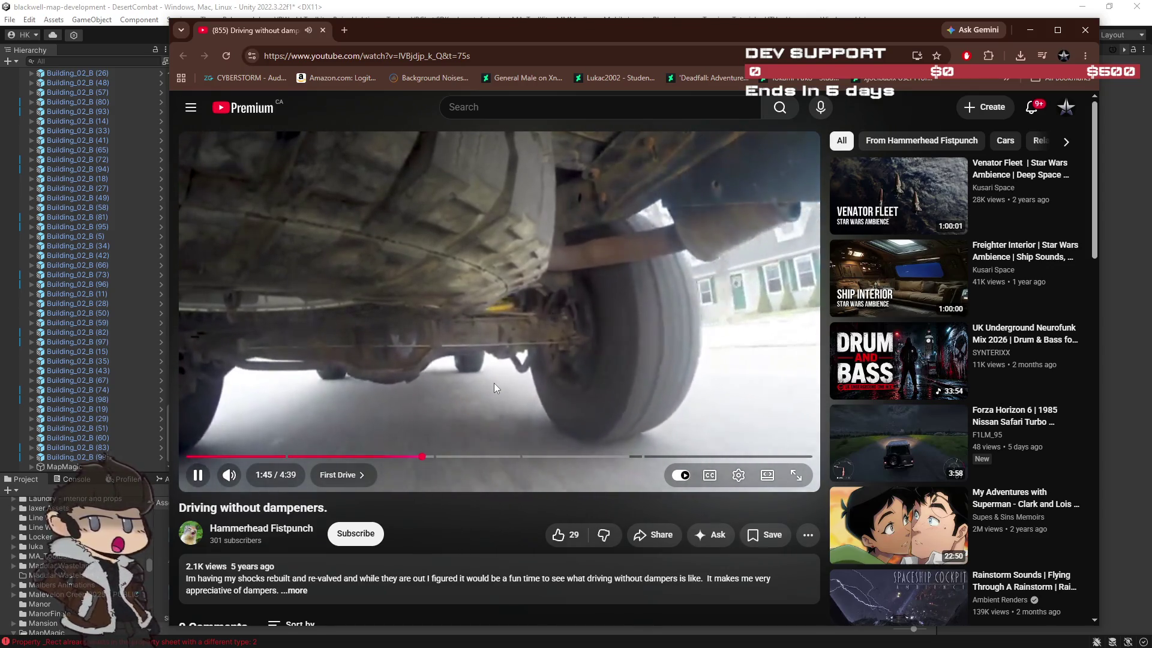
pyautogui.click(501, 363)
pyautogui.moveTo(648, 41); pyautogui.dragTo(1151, 150)
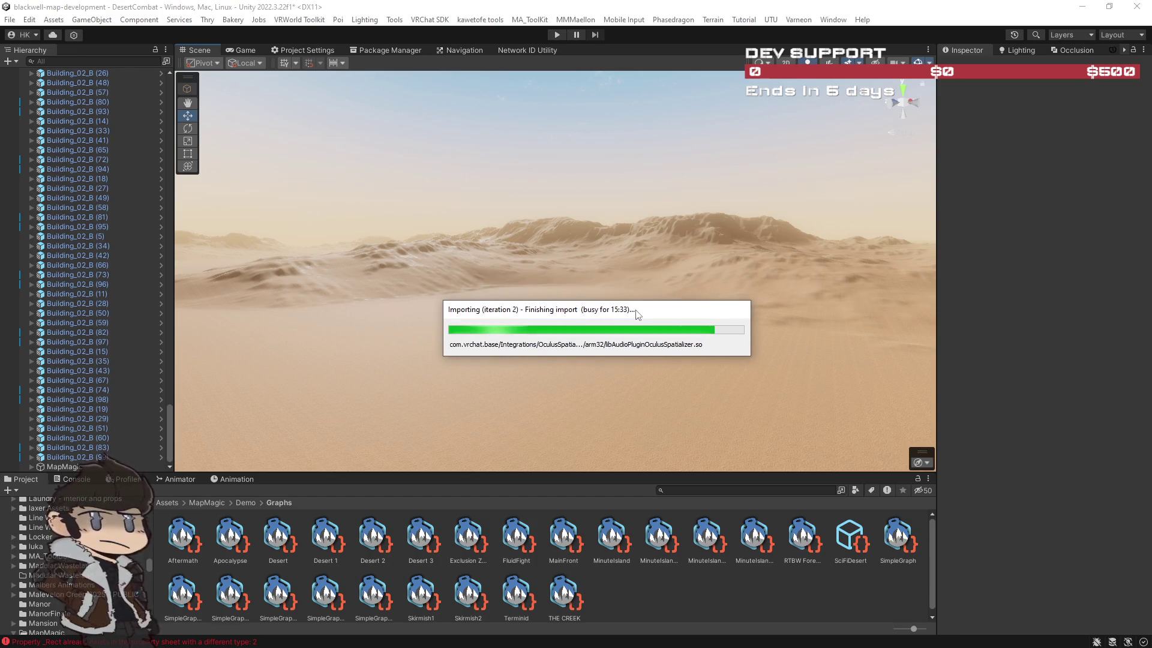
pyautogui.moveTo(636, 312); pyautogui.dragTo(692, 317)
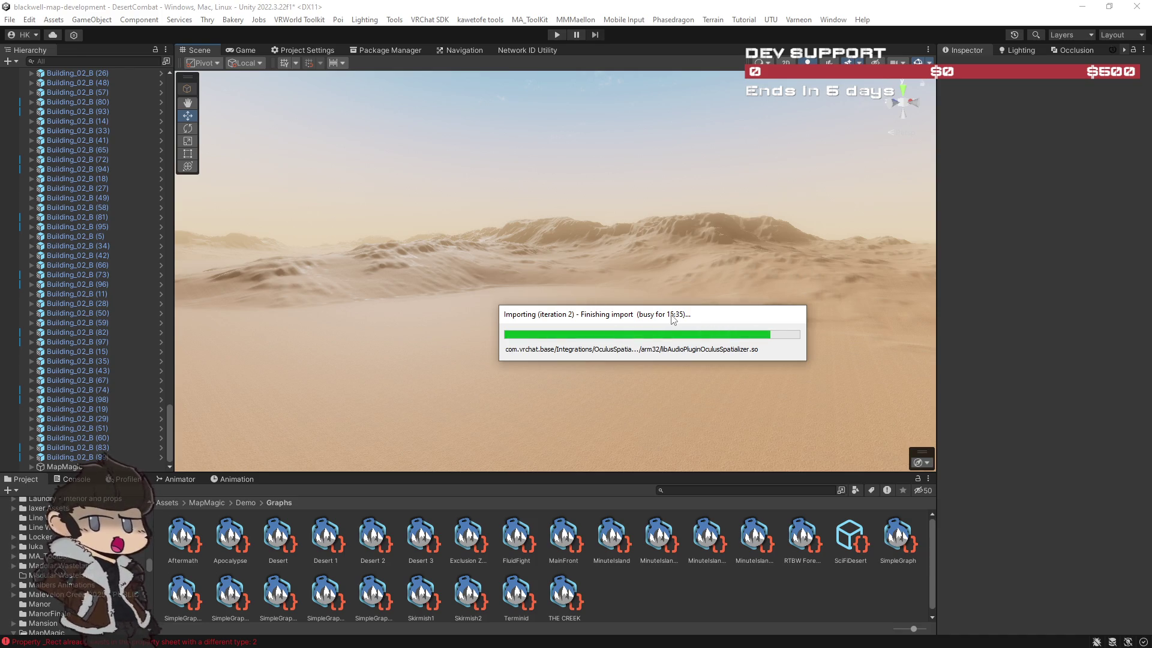